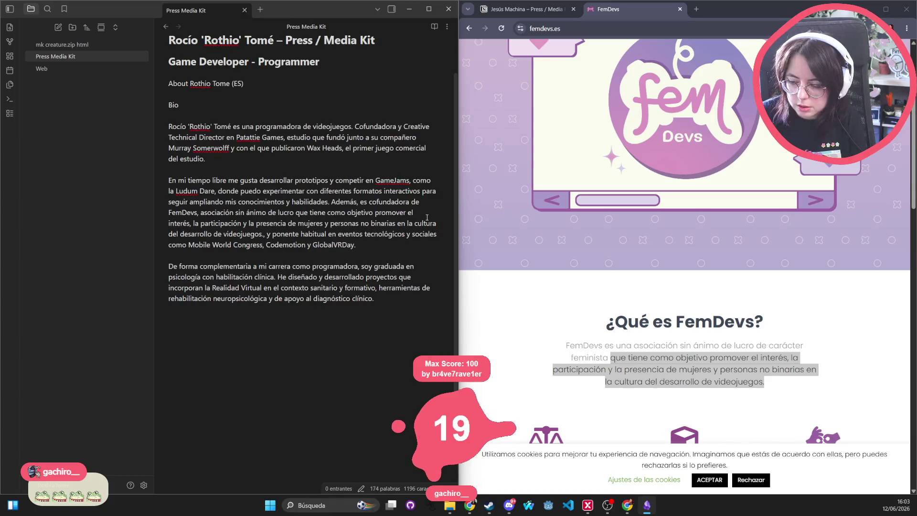
Step: Remove the stray period after 'videojuegos' and select the Mobile, Codemotion and GlobalVRDay event names
{"action": "type", "text": "."}
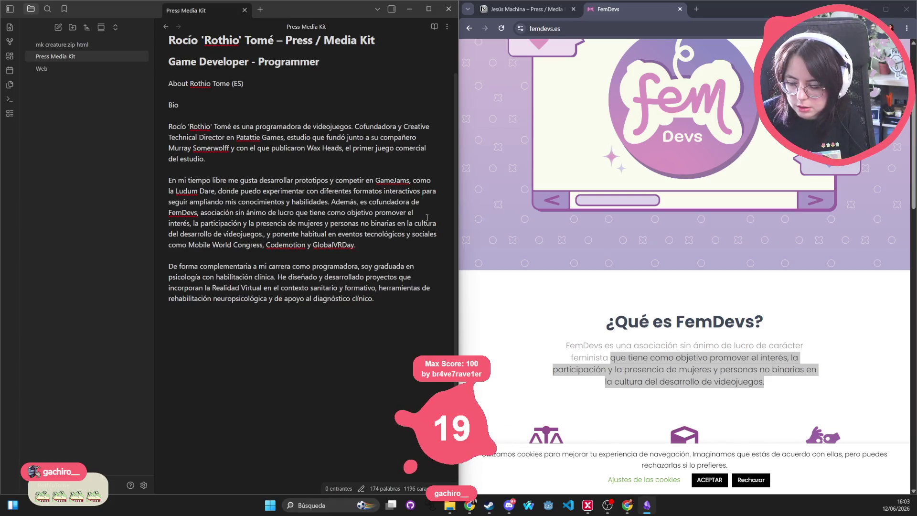
{"action": "key", "text": "BackSpace"}
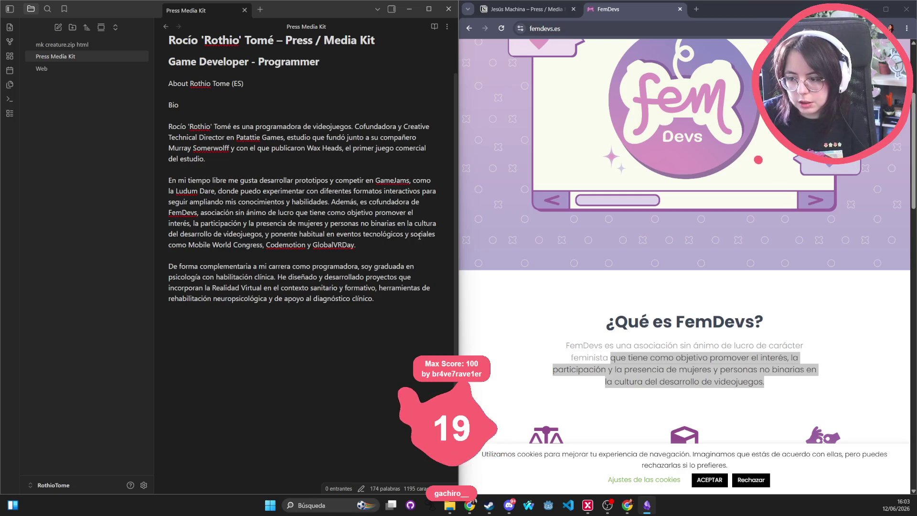
{"action": "double_click", "coordinate": [198, 244]}
{"action": "double_click", "coordinate": [286, 245]}
{"action": "double_click", "coordinate": [334, 245]}
Step: Reselect GlobalVRDay, close the FemDevs browser tab and return to the Obsidian note
{"action": "left_click", "coordinate": [376, 250]}
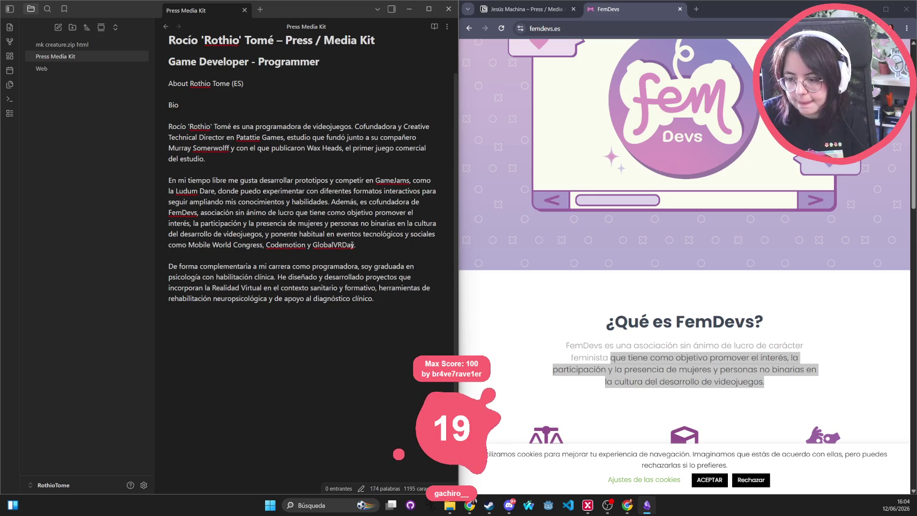
{"action": "double_click", "coordinate": [313, 245]}
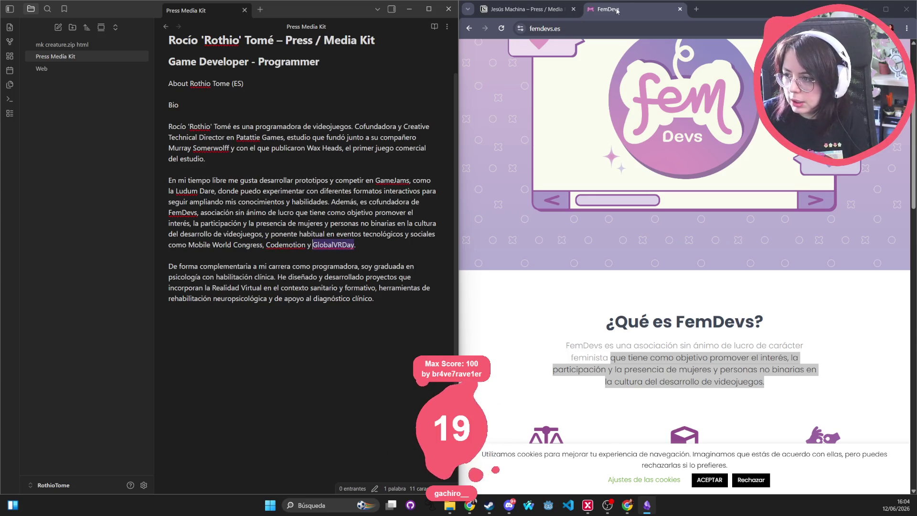
{"action": "middle_click", "coordinate": [616, 11]}
{"action": "left_click", "coordinate": [376, 246]}
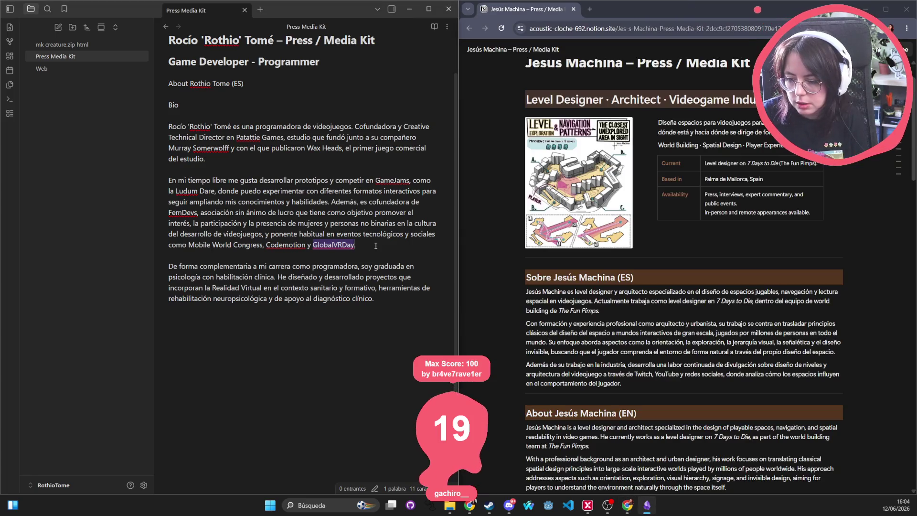
Step: Replace GlobalVRDay with T3chfest at the end of the event list, discarding a trial BCNGame entry
{"action": "double_click", "coordinate": [292, 245]}
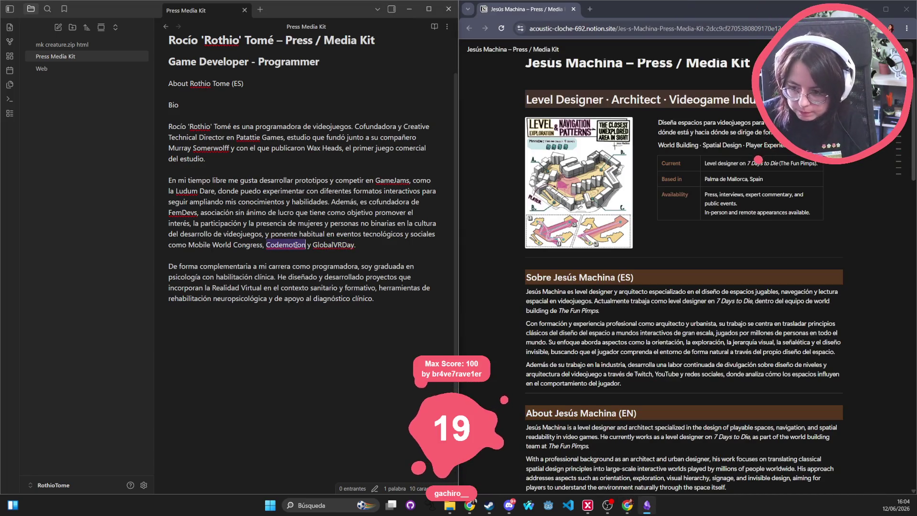
{"action": "key", "text": "ctrl+Right"}
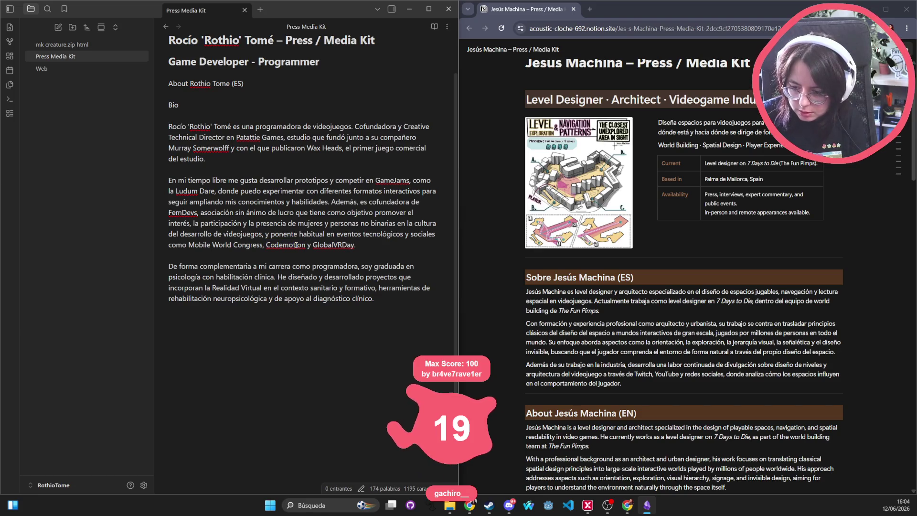
{"action": "key", "text": "ctrl+Delete"}
{"action": "type", "text": "T3chfe"}
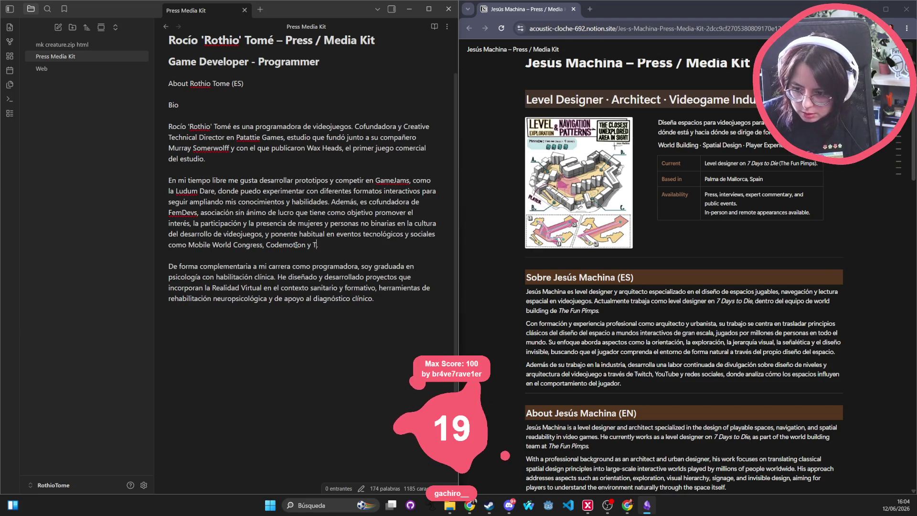
{"action": "type", "text": "st"}
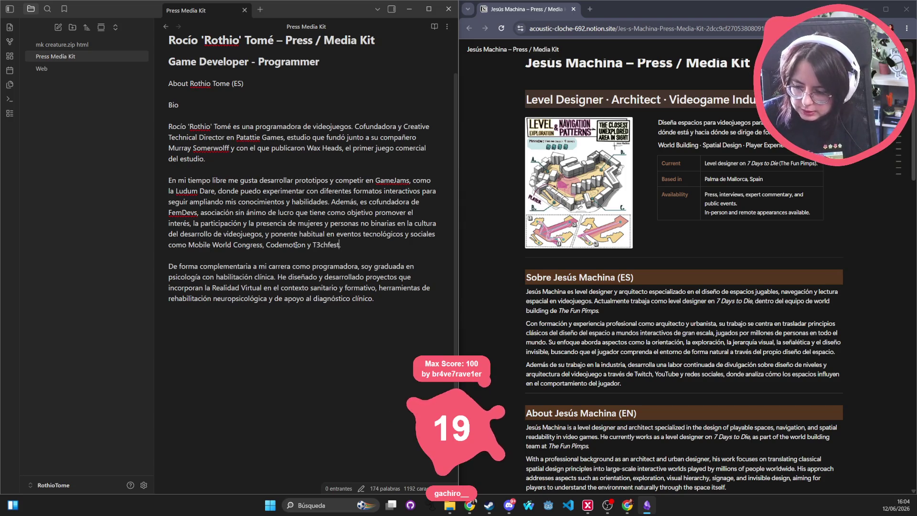
{"action": "type", "text": ","}
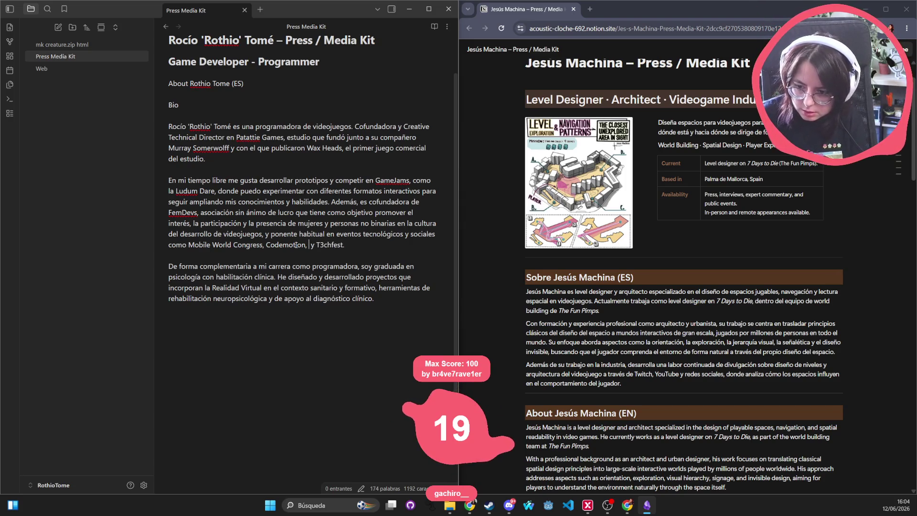
{"action": "type", "text": "Ind"}
{"action": "key", "text": "BackSpace"}
{"action": "key", "text": "BackSpace"}
{"action": "key", "text": "BackSpace"}
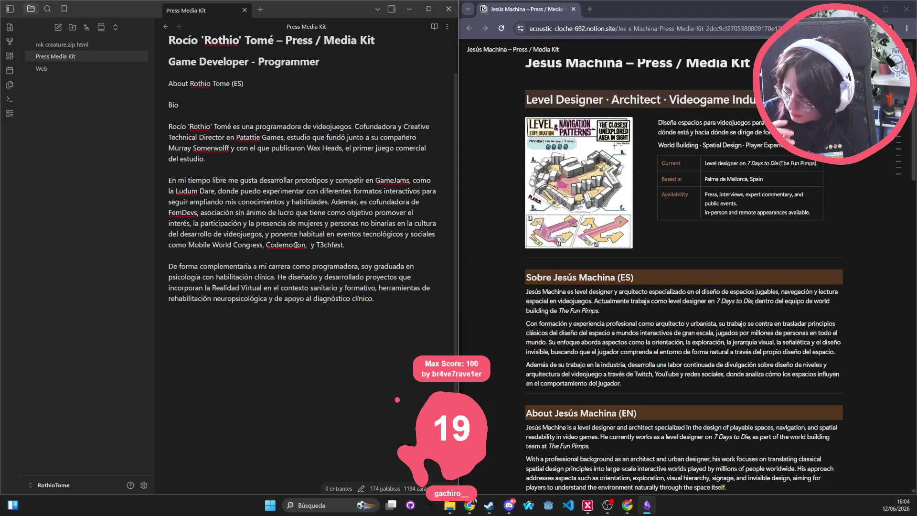
{"action": "type", "text": "BCN"}
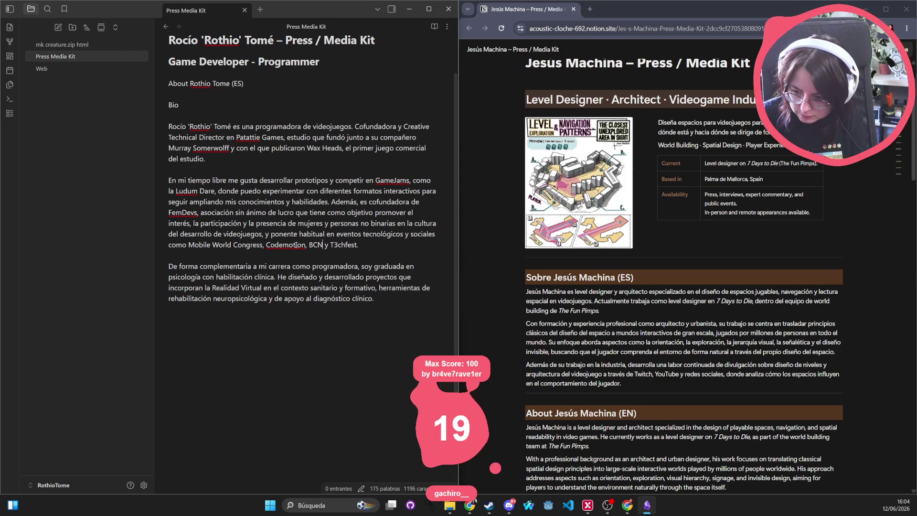
{"action": "type", "text": "Game"}
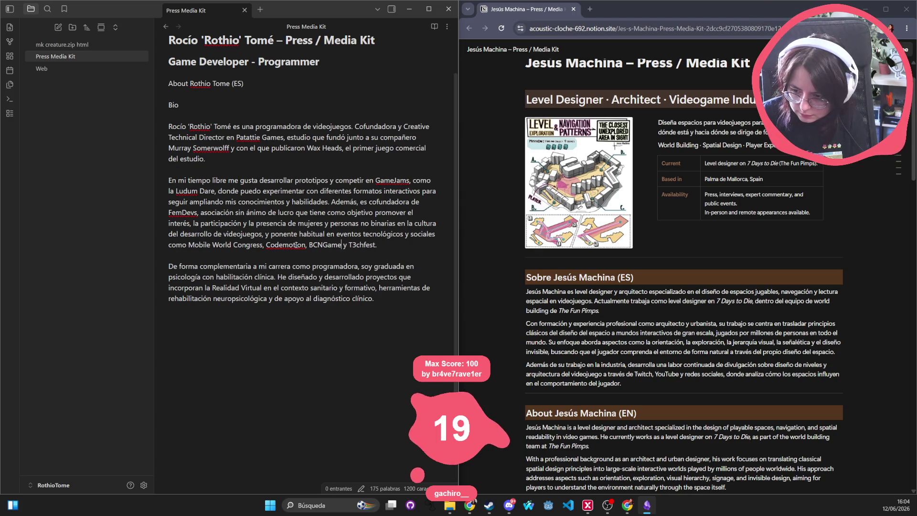
{"action": "key", "text": "ctrl+BackSpace"}
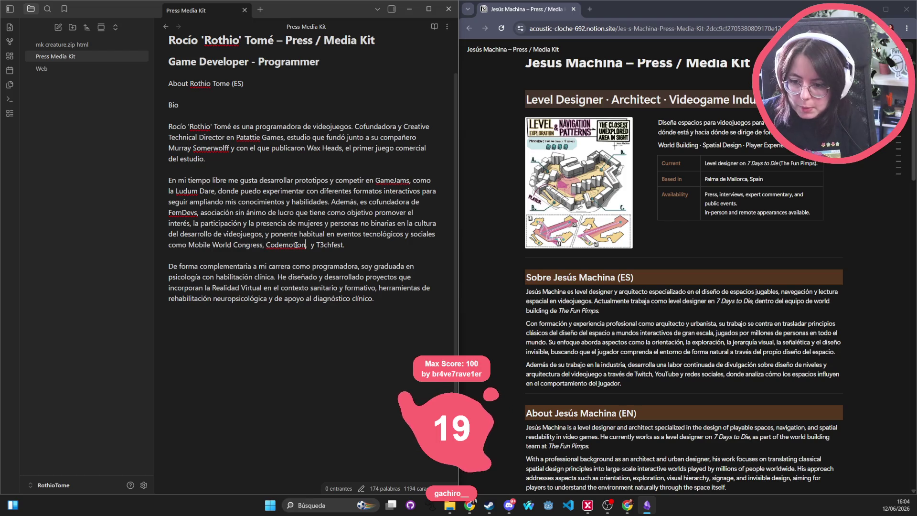
Step: Insert 'GodotCon, ' before Codemotion and remove the extra comma
{"action": "type", "text": "GodotCo"}
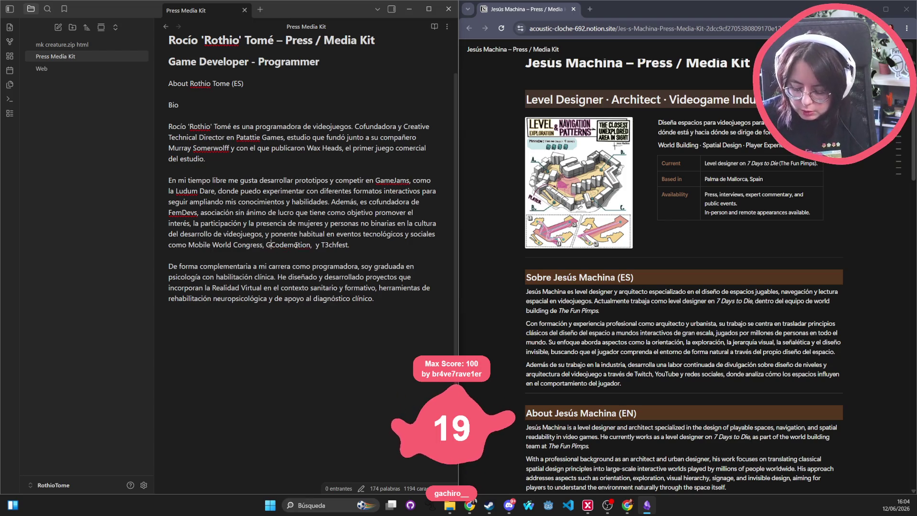
{"action": "type", "text": "n,"}
{"action": "key", "text": "ctrl+Right"}
{"action": "key", "text": "ctrl+Right"}
{"action": "key", "text": "Left"}
{"action": "key", "text": "BackSpace"}
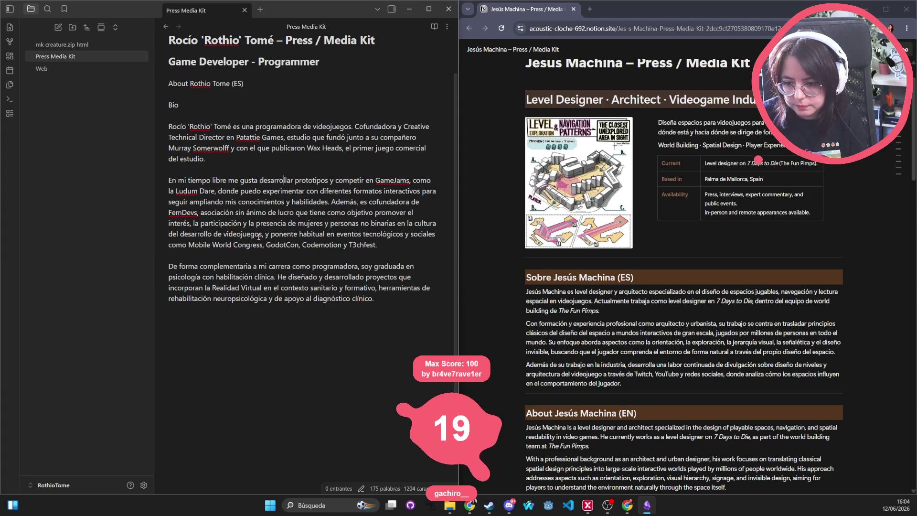
Step: Select Mobile World Congress, GodotCon, Codemotion and T3chfest to review the finished list
{"action": "mouse_move", "coordinate": [187, 245]}
{"action": "left_mouse_down"}
{"action": "mouse_move", "coordinate": [274, 245]}
{"action": "mouse_move", "coordinate": [264, 245]}
{"action": "left_mouse_up"}
{"action": "double_click", "coordinate": [285, 244]}
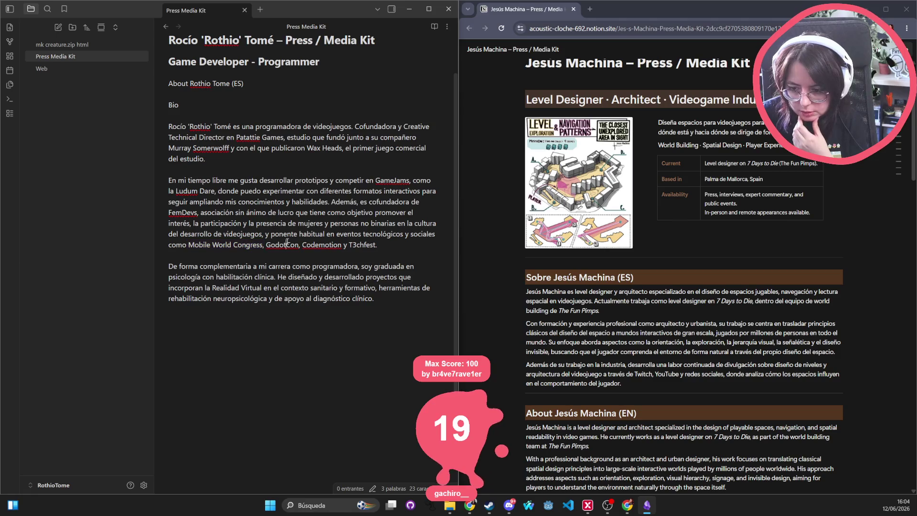
{"action": "double_click", "coordinate": [322, 245]}
{"action": "double_click", "coordinate": [362, 244]}
{"action": "left_click_drag", "start_coordinate": [407, 248], "coordinate": [188, 244]}
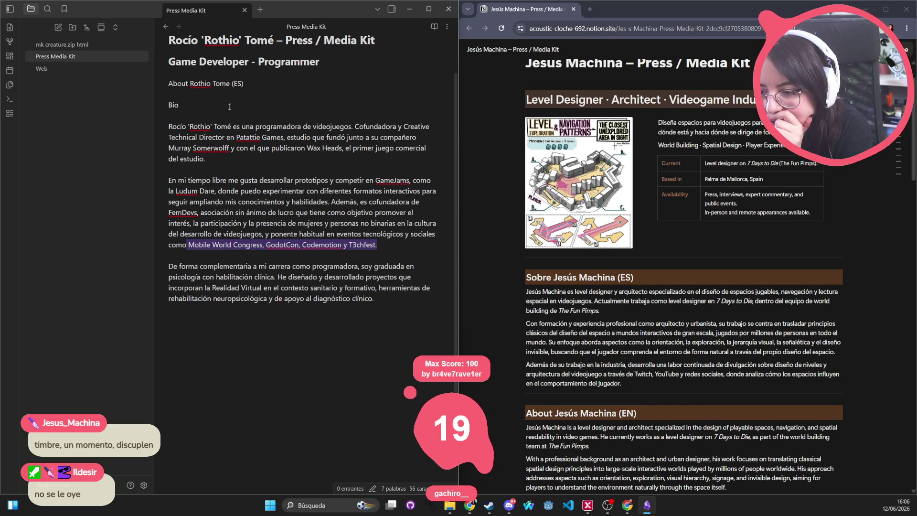
{"action": "left_click", "coordinate": [209, 125]}
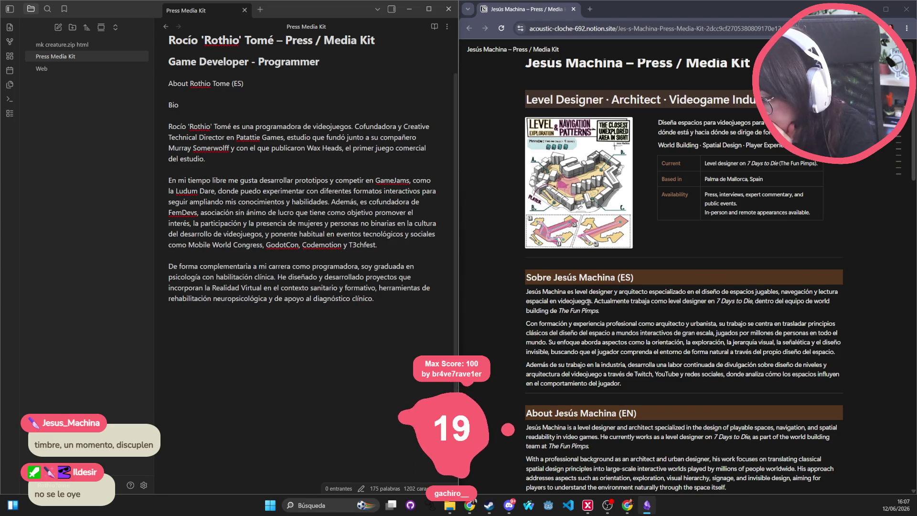
{"action": "left_click_drag", "start_coordinate": [593, 301], "coordinate": [499, 291]}
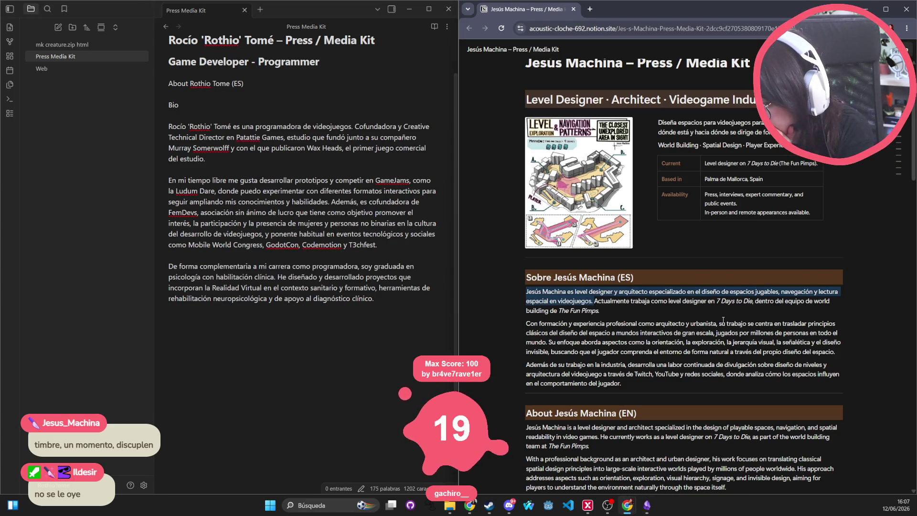
{"action": "left_click", "coordinate": [238, 159]}
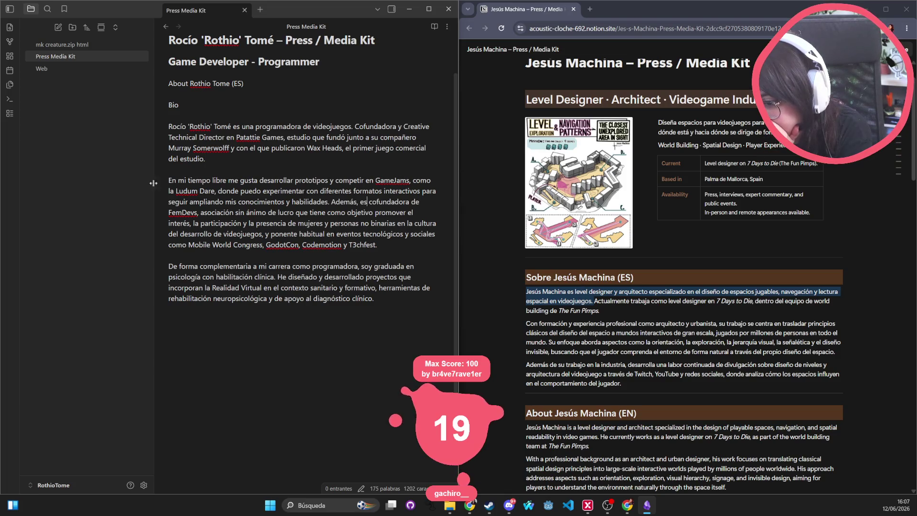
Step: Change 'competir' to 'participar', 'puedo' to 'pueda' and 'mis' to 'sus' in the free-time paragraph
{"action": "left_click_drag", "start_coordinate": [170, 180], "coordinate": [365, 211]}
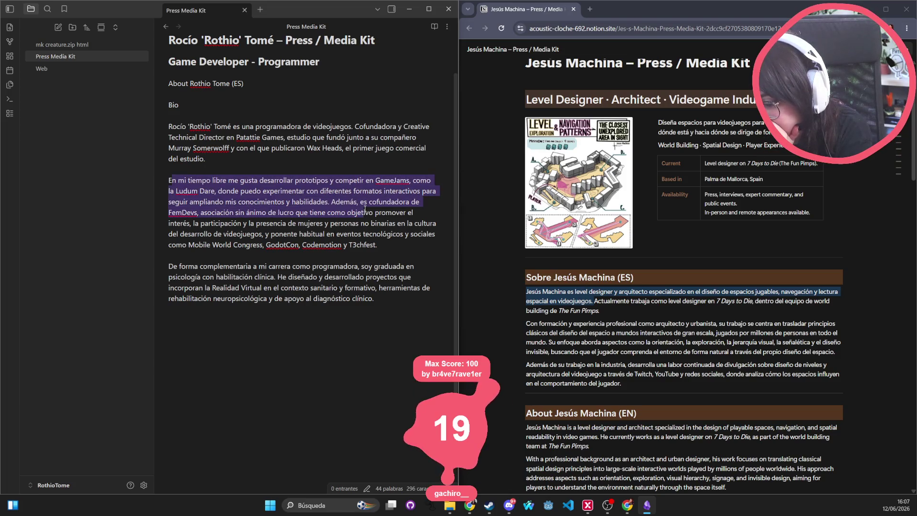
{"action": "left_click", "coordinate": [321, 201]}
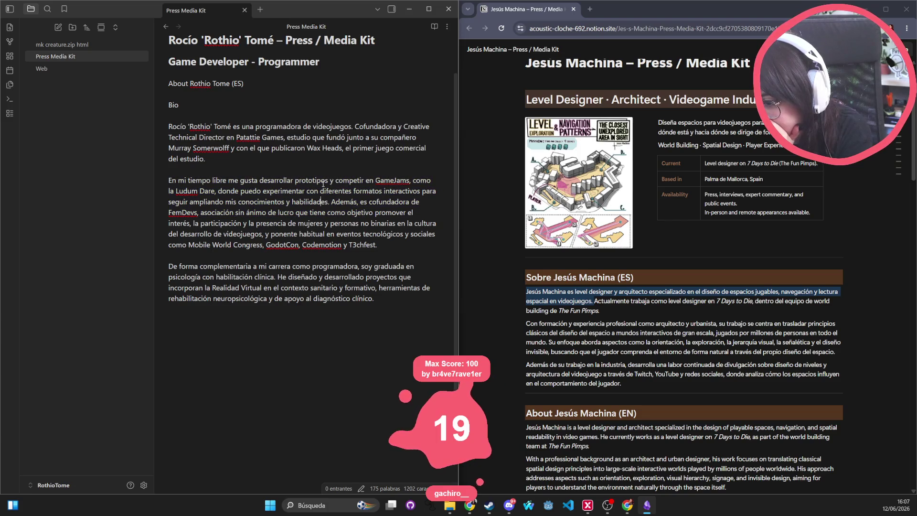
{"action": "double_click", "coordinate": [342, 181]}
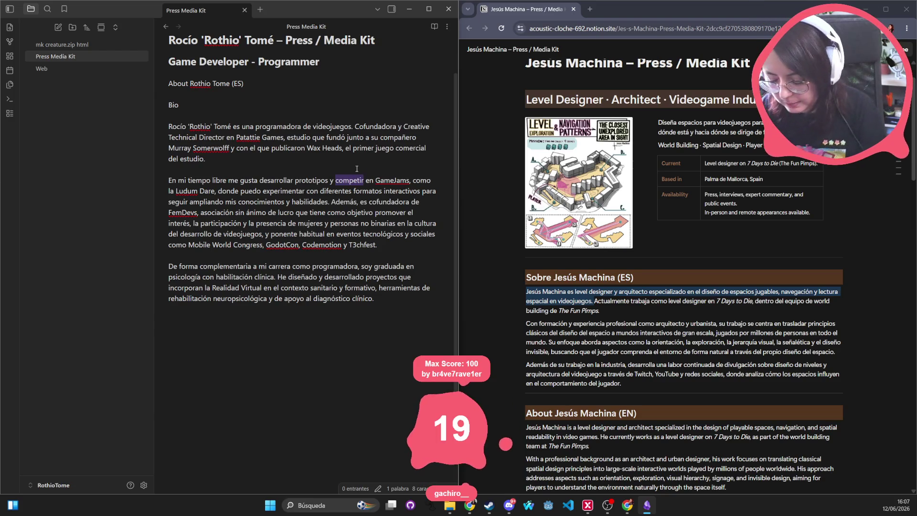
{"action": "type", "text": "participar"}
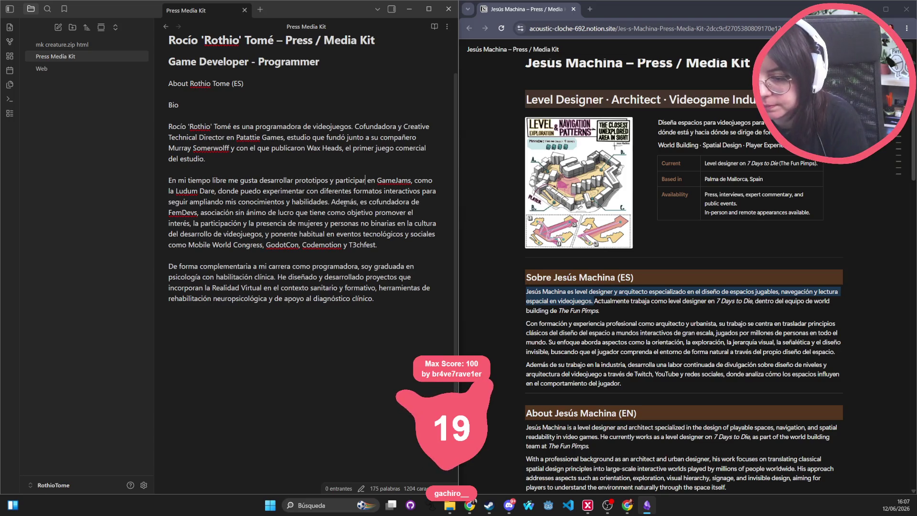
{"action": "double_click", "coordinate": [256, 191]}
{"action": "type", "text": "pueda"}
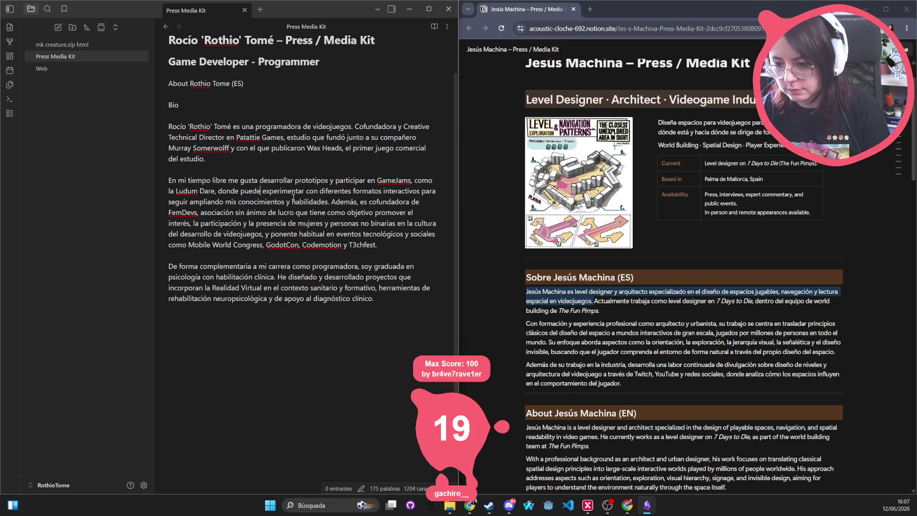
{"action": "double_click", "coordinate": [233, 202]}
{"action": "type", "text": "sus"}
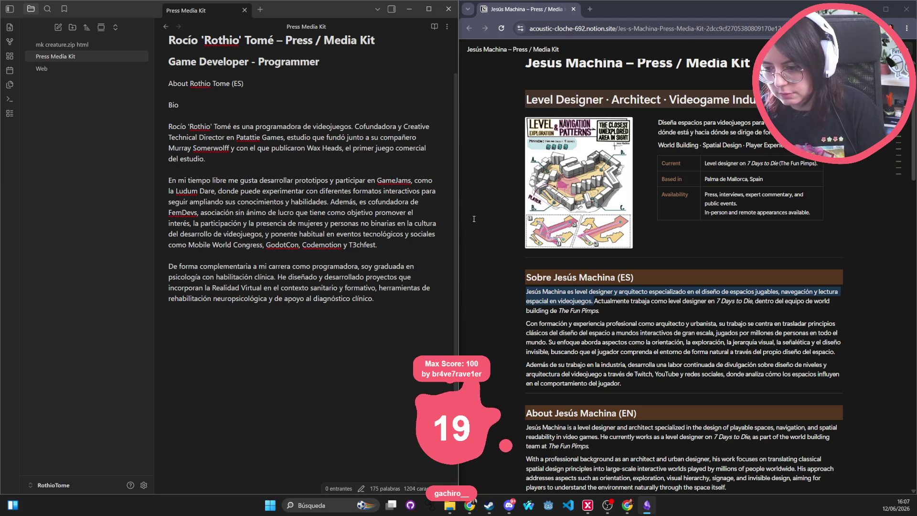
Step: Start new paragraphs at 'Además' and at a 'También es ponente' sentence, dropping the 'y'
{"action": "key", "text": "Return"}
{"action": "key", "text": "Return"}
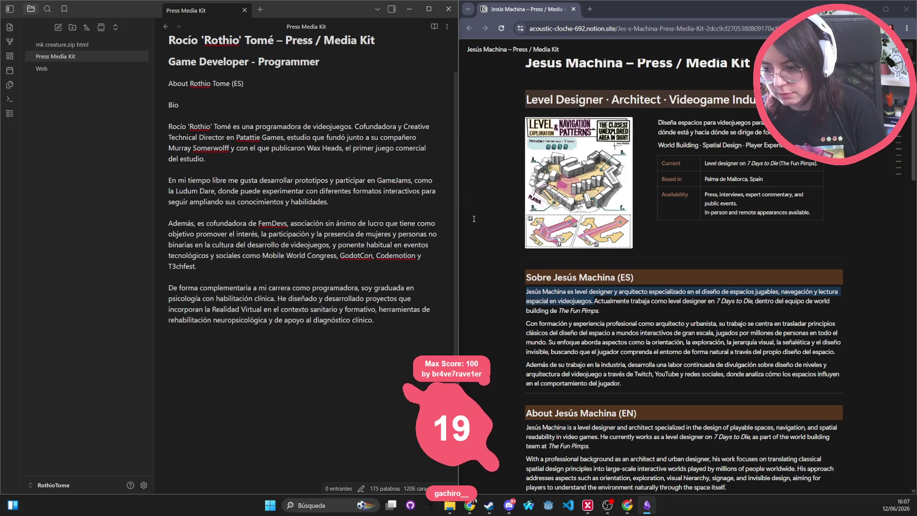
{"action": "left_click", "coordinate": [338, 245]}
{"action": "key", "text": "BackSpace"}
{"action": "key", "text": "BackSpace"}
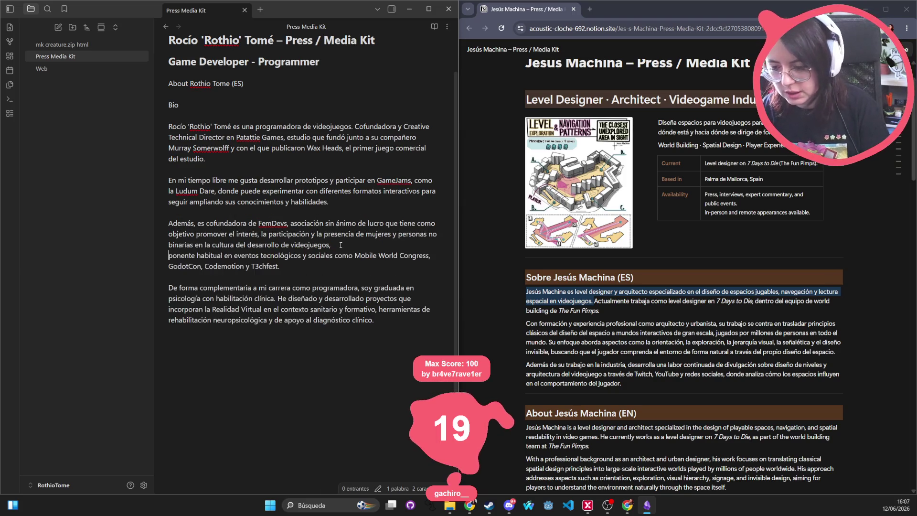
{"action": "key", "text": "Return"}
{"action": "key", "text": "Return"}
{"action": "type", "text": "Tamb"}
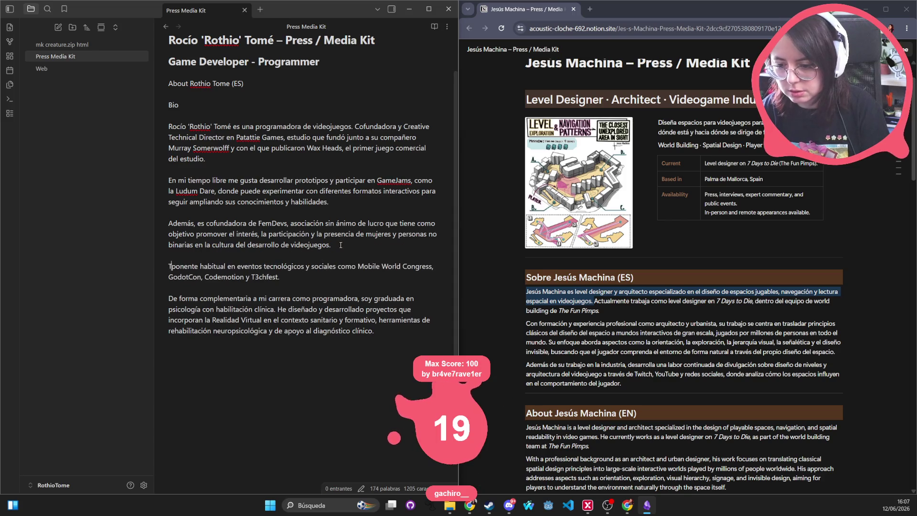
{"action": "key", "text": "BackSpace"}
{"action": "type", "text": "ién es"}
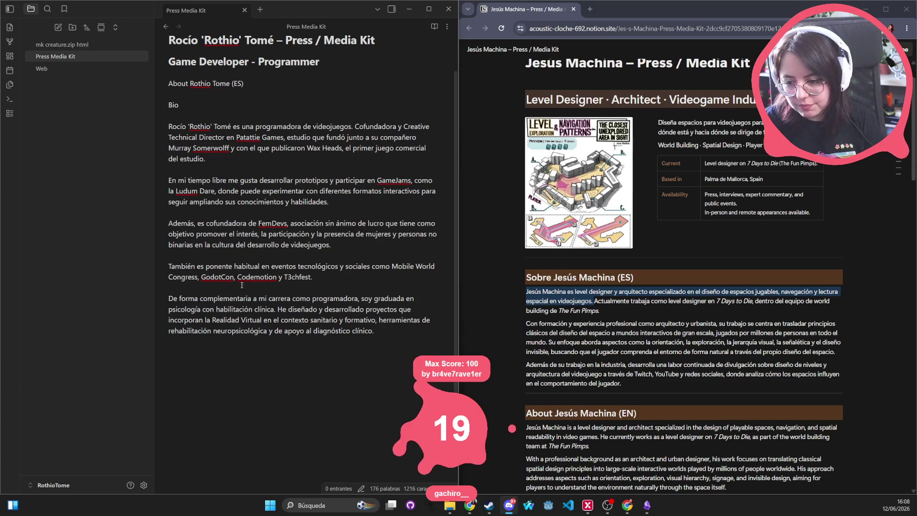
{"action": "triple_click", "coordinate": [223, 299]}
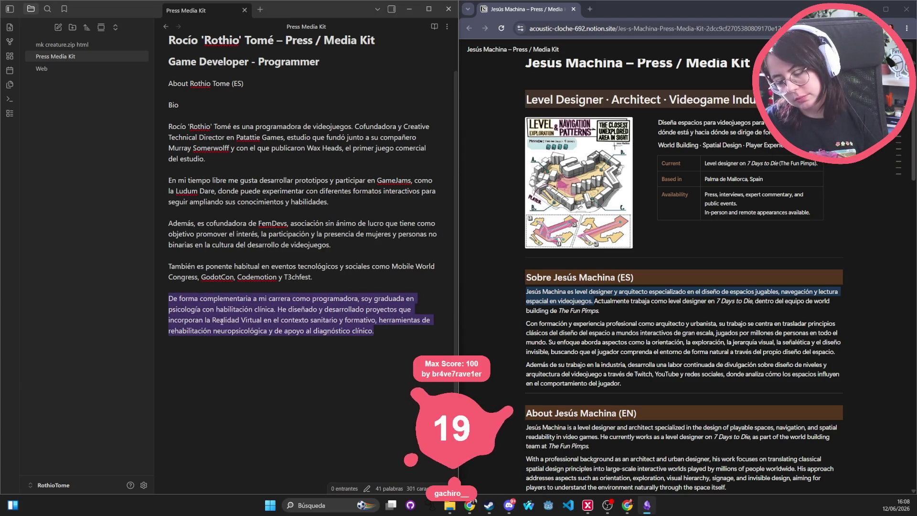
Step: In the final paragraph, change 'mi' to 'su' and 'soy' to 'es', removing the double space
{"action": "left_click", "coordinate": [222, 320]}
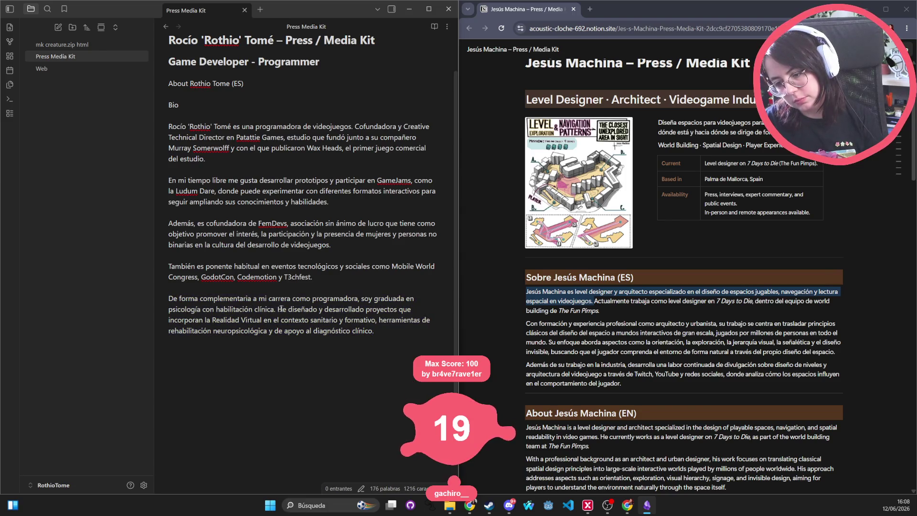
{"action": "double_click", "coordinate": [262, 299]}
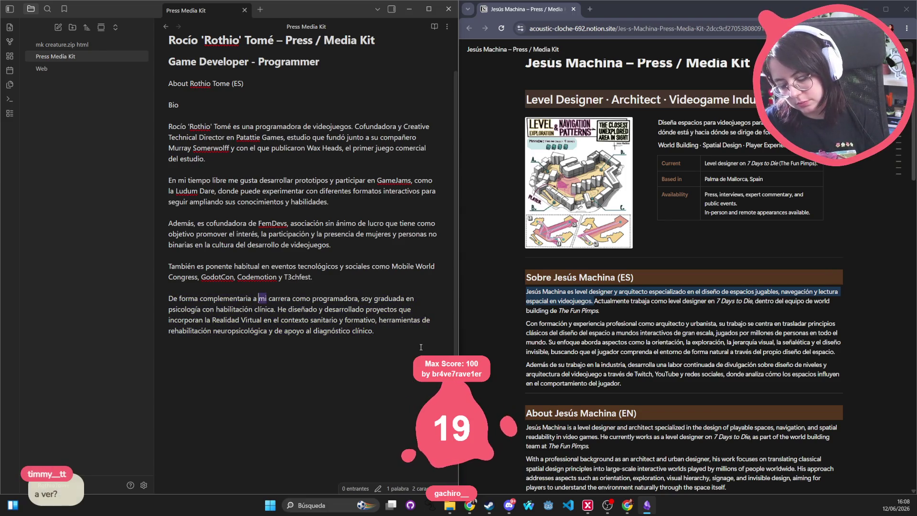
{"action": "left_click_drag", "start_coordinate": [375, 331], "coordinate": [221, 331]}
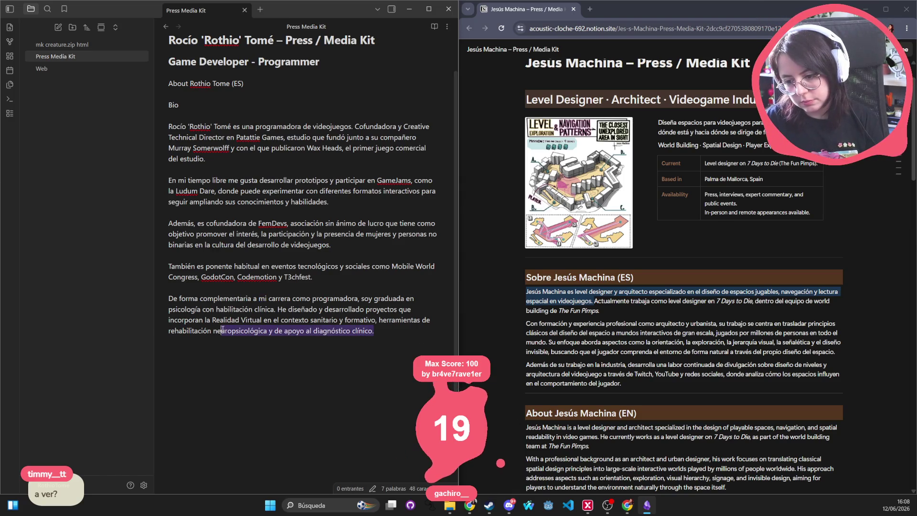
{"action": "double_click", "coordinate": [260, 298]}
{"action": "type", "text": "su"}
{"action": "key", "text": "BackSpace"}
{"action": "double_click", "coordinate": [365, 299]}
{"action": "type", "text": "es"}
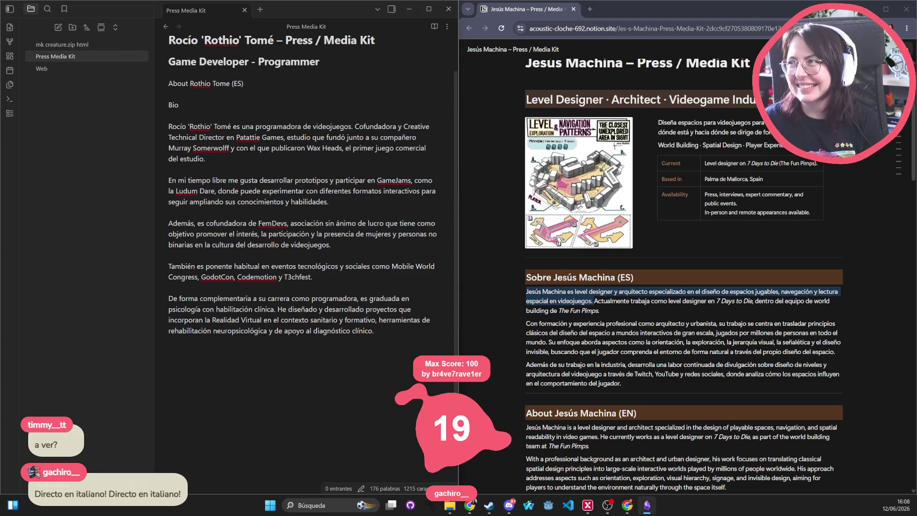
{"action": "key", "text": "alt+Tab"}
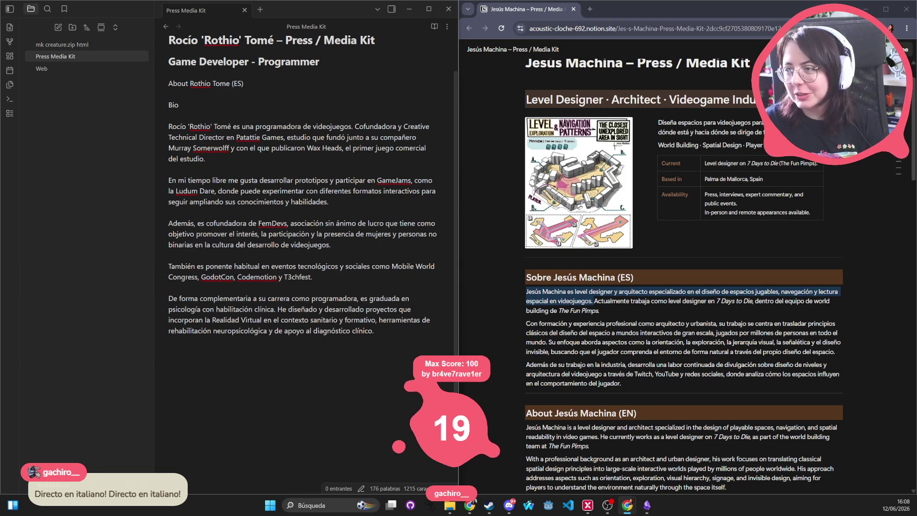
{"action": "key", "text": "alt+Tab"}
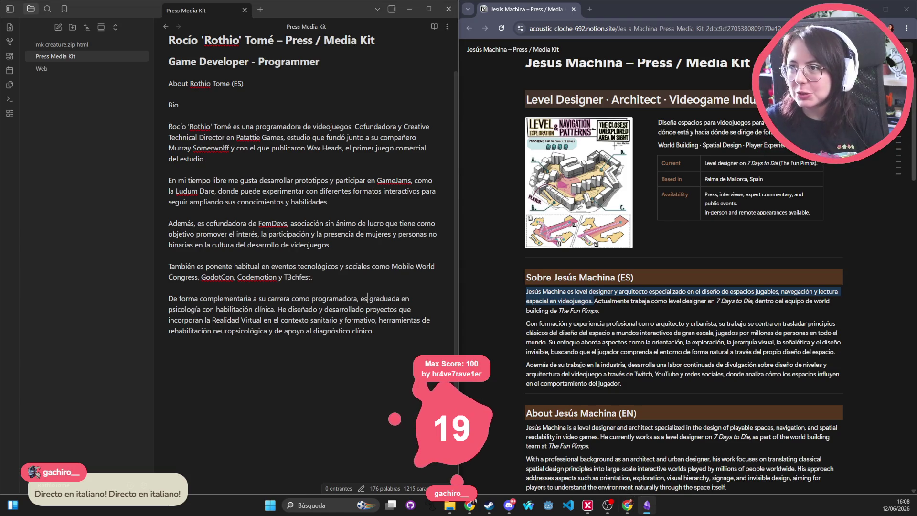
{"action": "key", "text": "alt+Tab"}
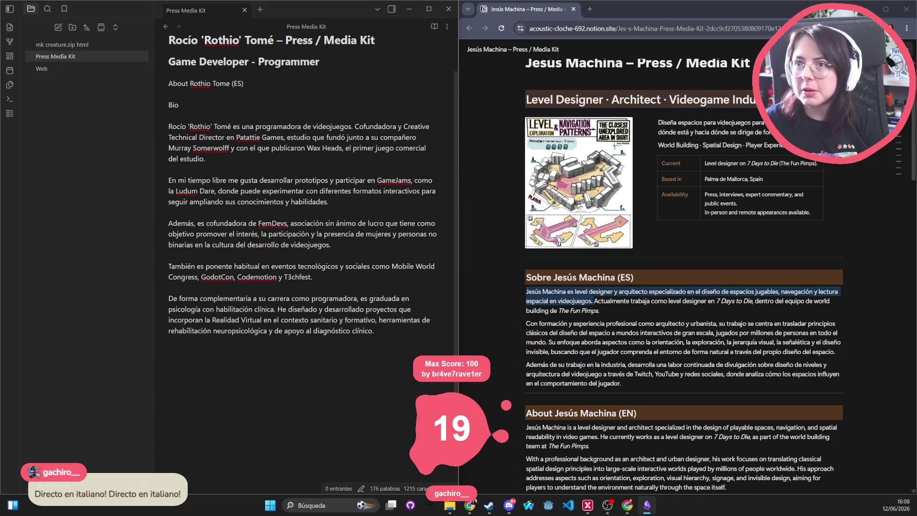
{"action": "key", "text": "alt+Tab"}
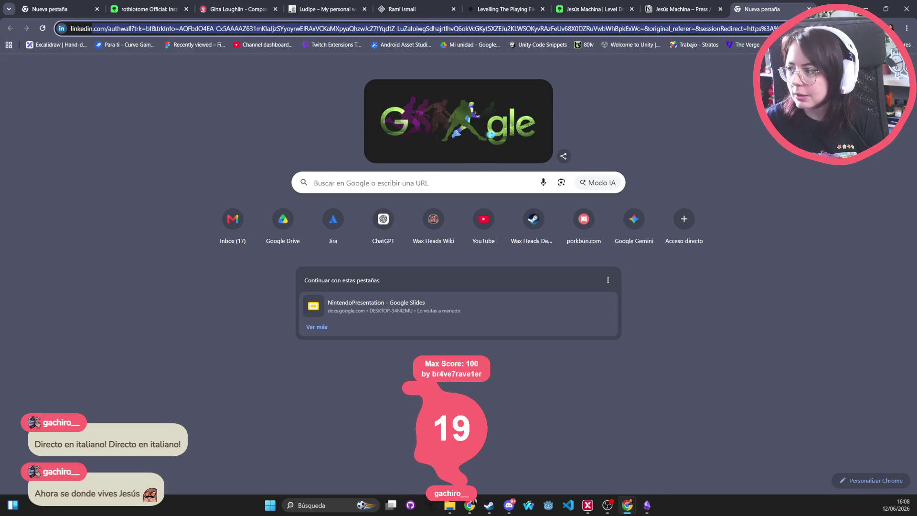
{"action": "key", "text": "alt+Tab"}
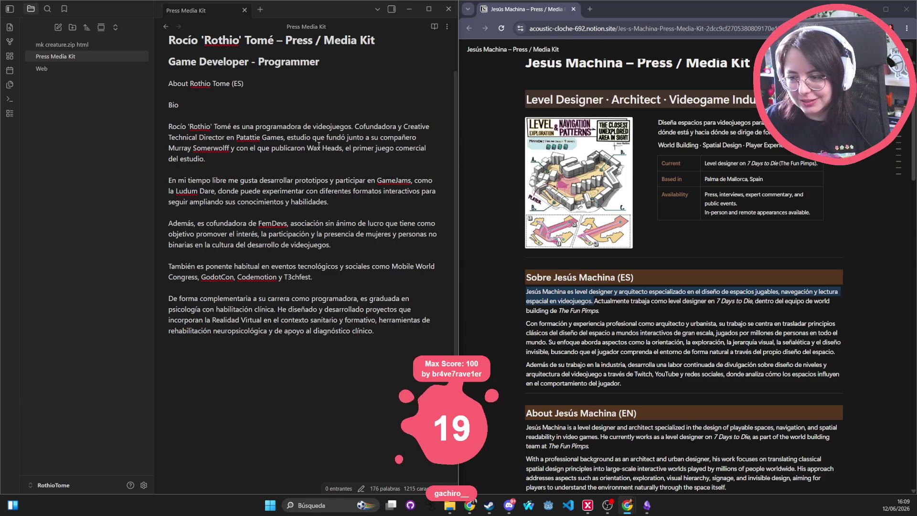
{"action": "left_click_drag", "start_coordinate": [254, 157], "coordinate": [159, 129]}
{"action": "left_click", "coordinate": [254, 157]}
{"action": "left_click_drag", "start_coordinate": [254, 157], "coordinate": [173, 113]}
{"action": "left_click", "coordinate": [231, 121]}
{"action": "left_click", "coordinate": [195, 117]}
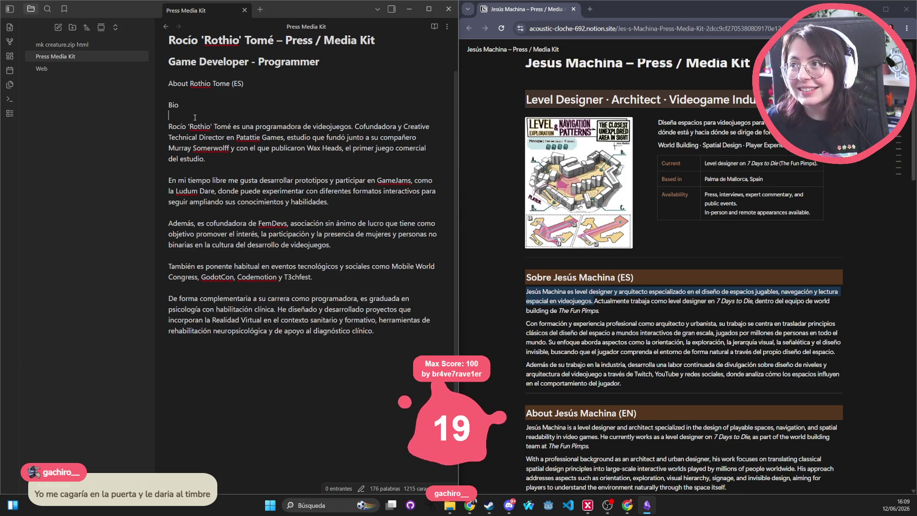
{"action": "left_click", "coordinate": [195, 117]}
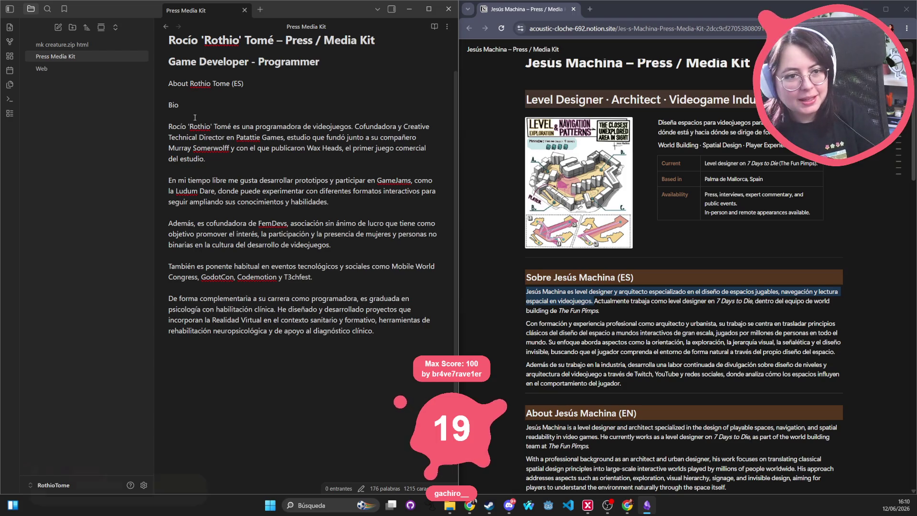
{"action": "left_click", "coordinate": [194, 117]}
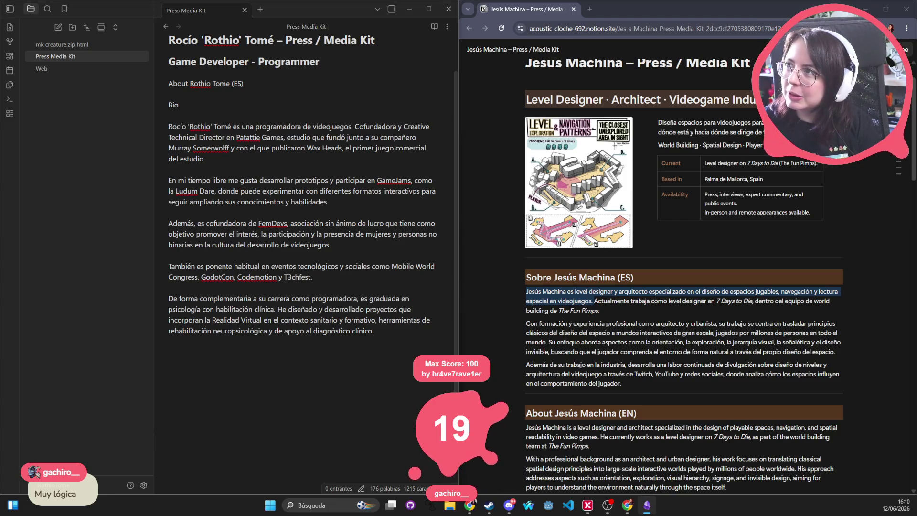
{"action": "key", "text": "alt+Tab"}
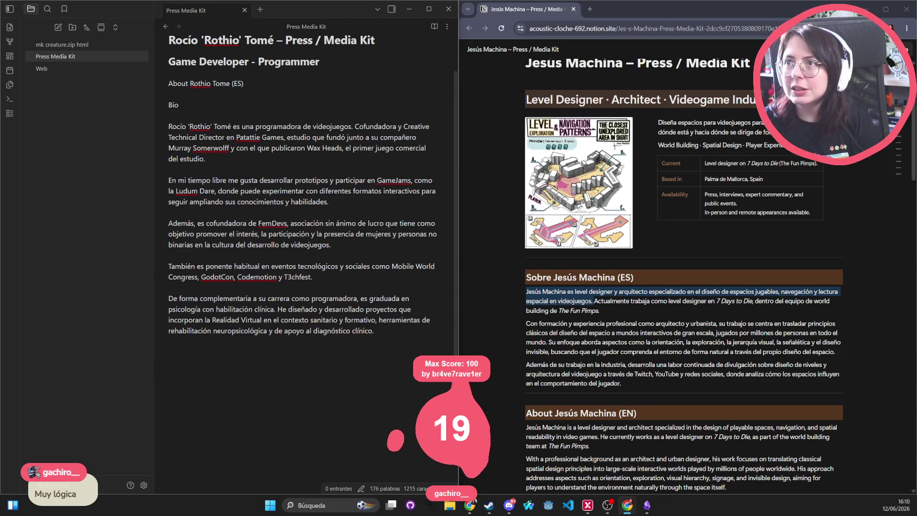
{"action": "key", "text": "alt+Tab"}
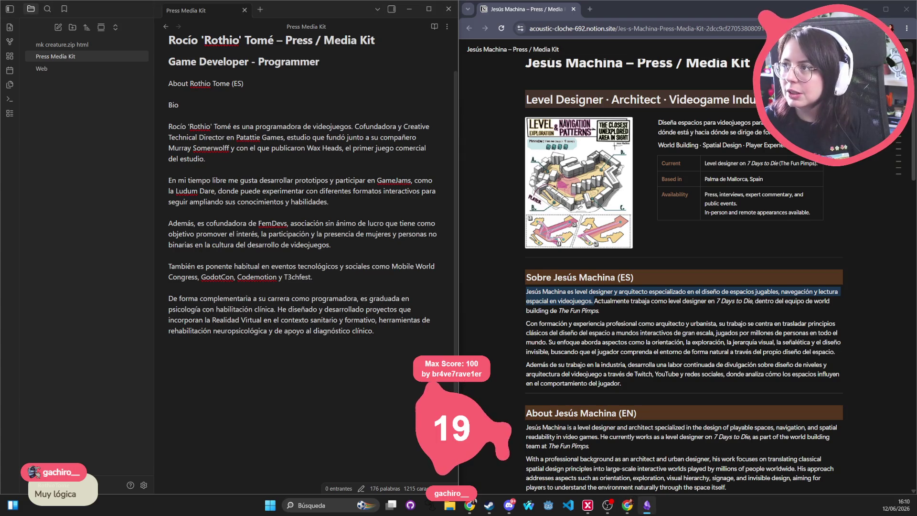
{"action": "key", "text": "alt+Tab"}
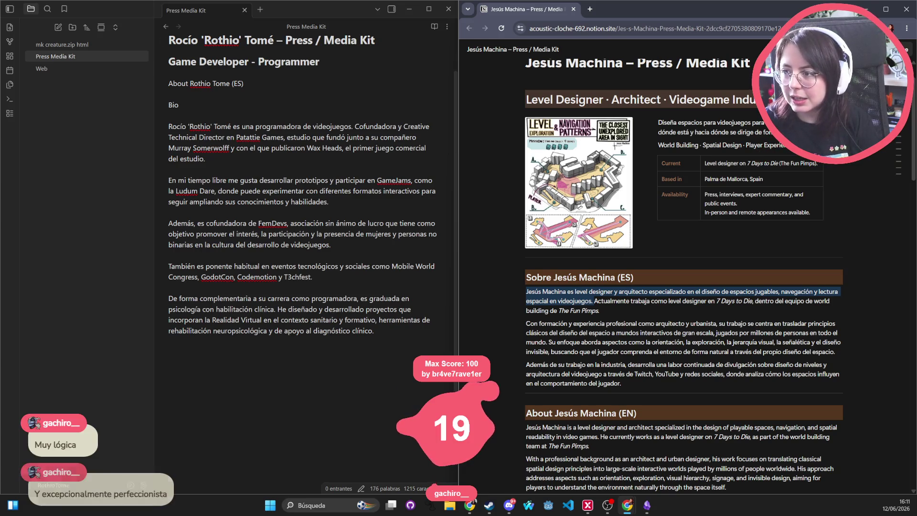
{"action": "left_click", "coordinate": [262, 105]}
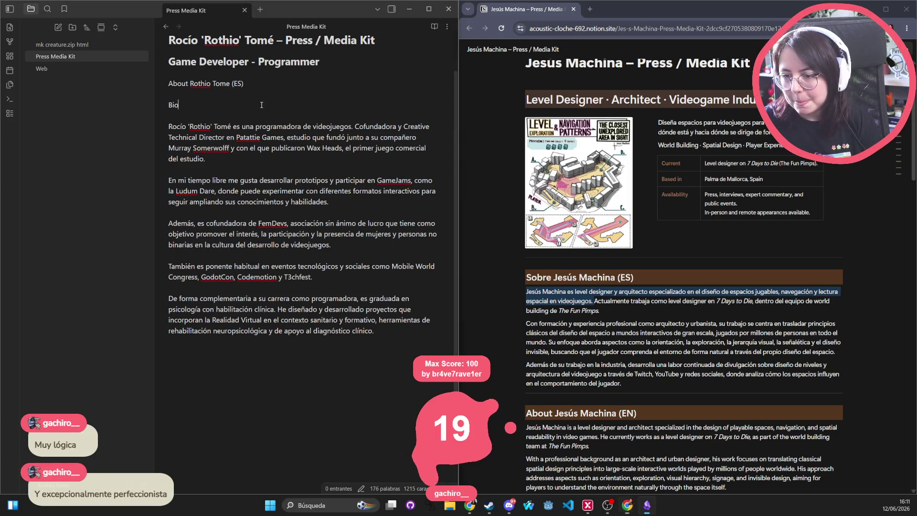
Step: Replace the Bio heading with 'Sobre' plus the developer's full name and (ES), checked against LinkedIn
{"action": "left_click_drag", "start_coordinate": [222, 108], "coordinate": [162, 102]}
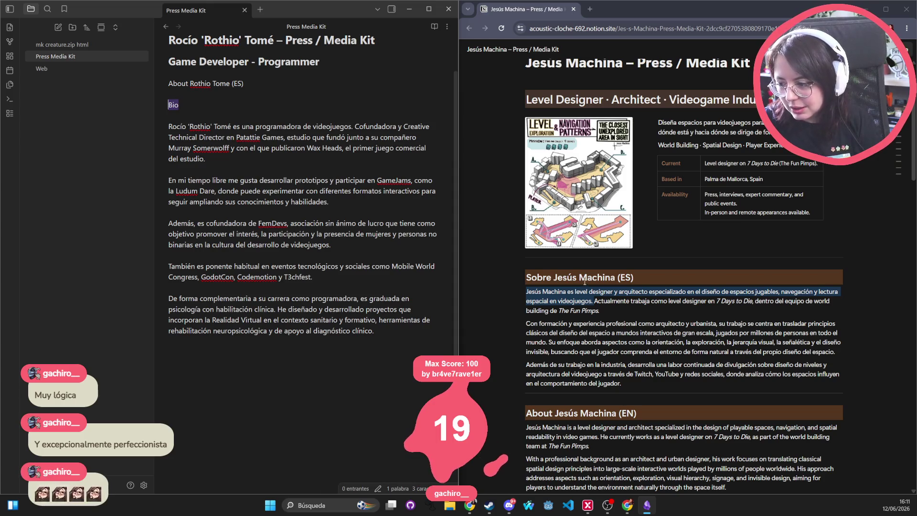
{"action": "type", "text": "So"}
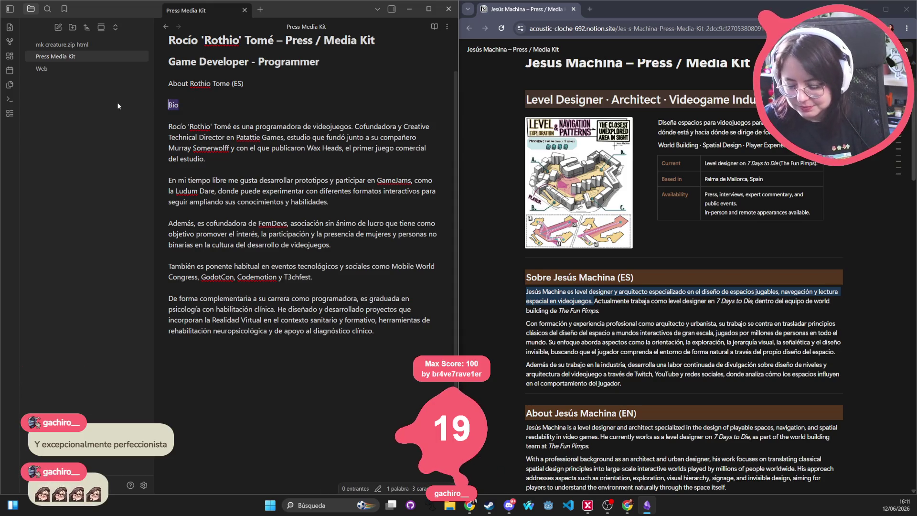
{"action": "type", "text": "bre Rocío T"}
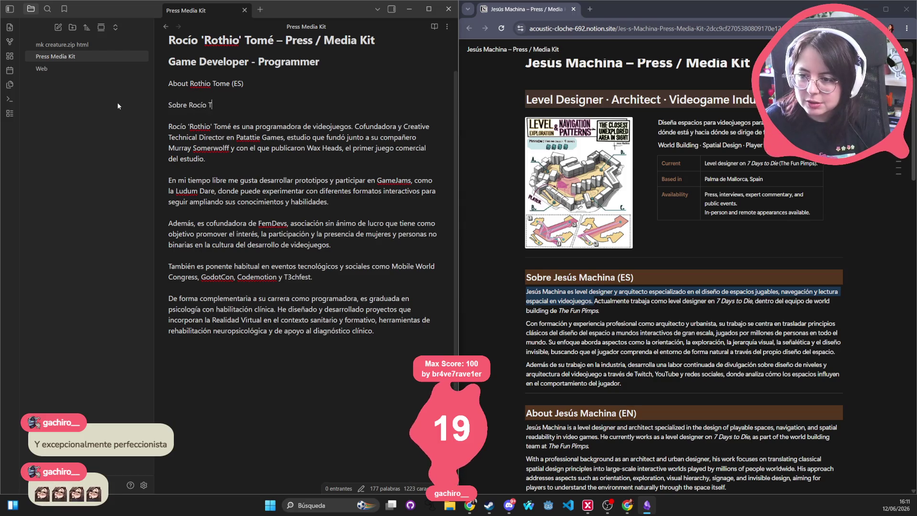
{"action": "type", "text": "omé'Rothio' Tomé (ES)"}
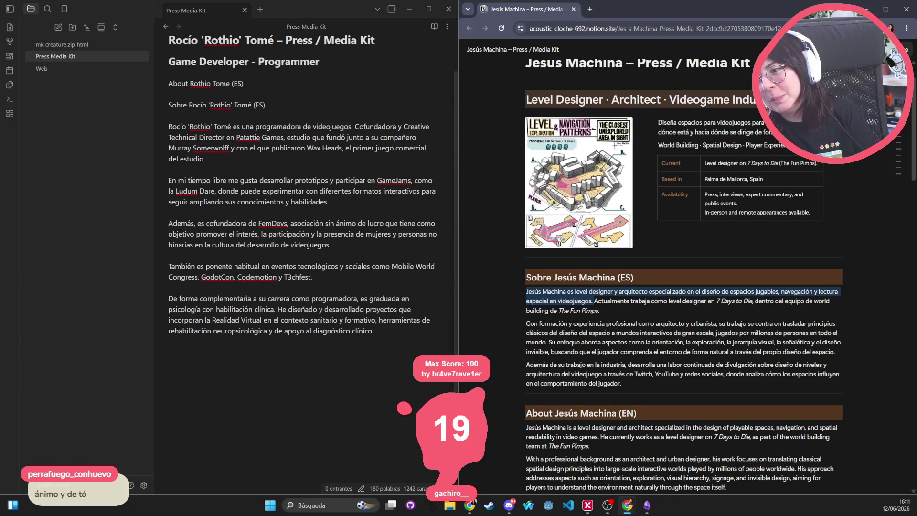
{"action": "left_click", "coordinate": [470, 505]}
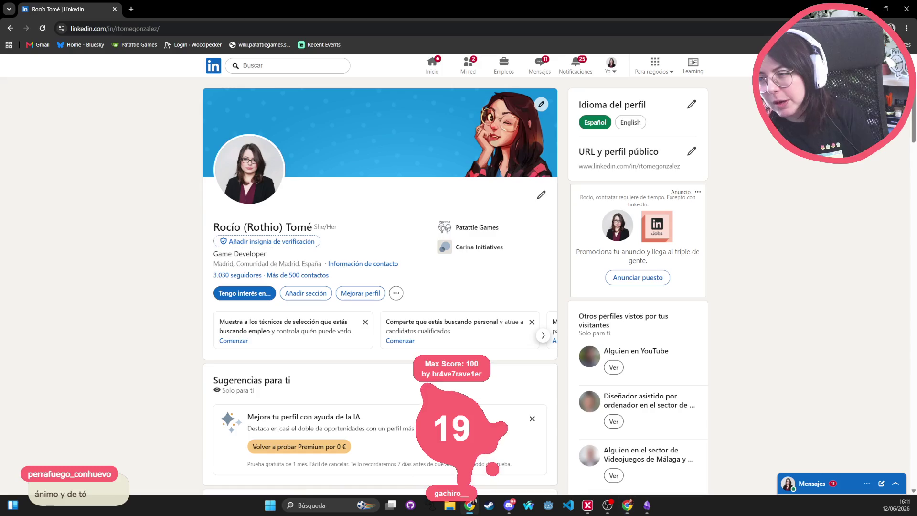
{"action": "left_click", "coordinate": [865, 9]}
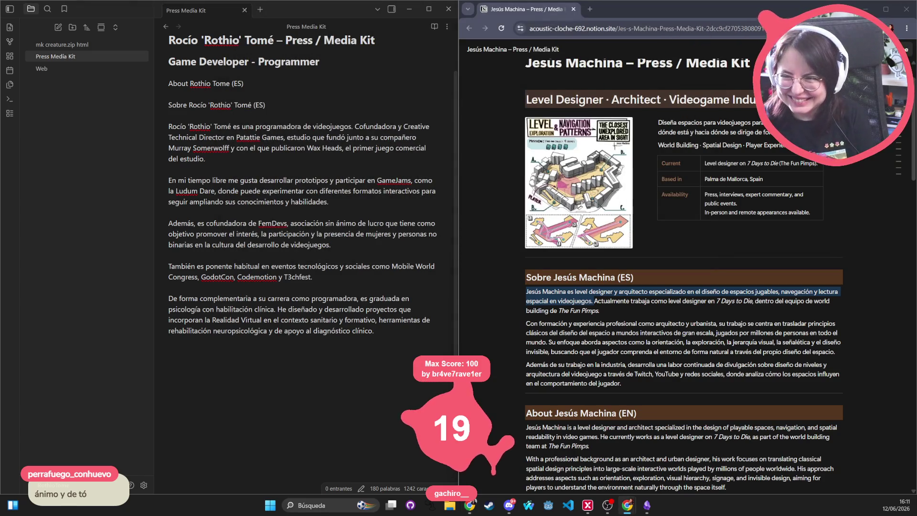
{"action": "left_click", "coordinate": [169, 115]}
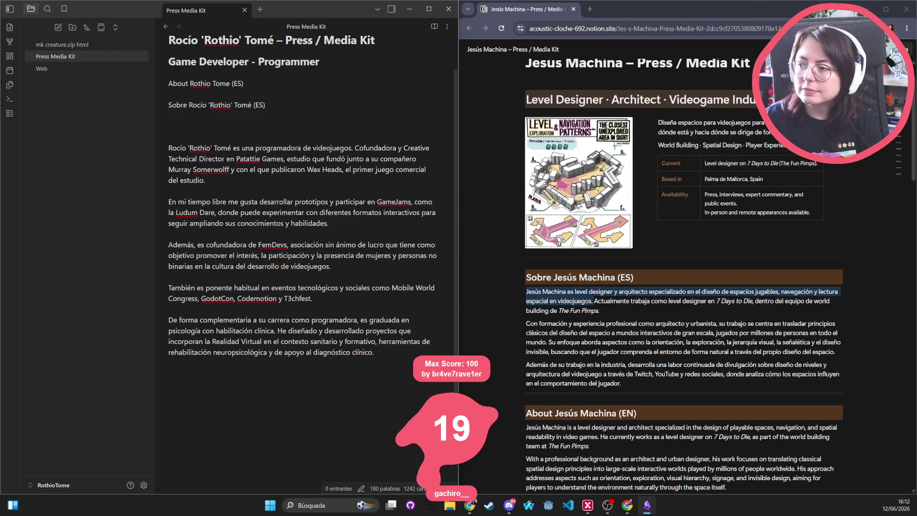
{"action": "key", "text": "alt+Tab"}
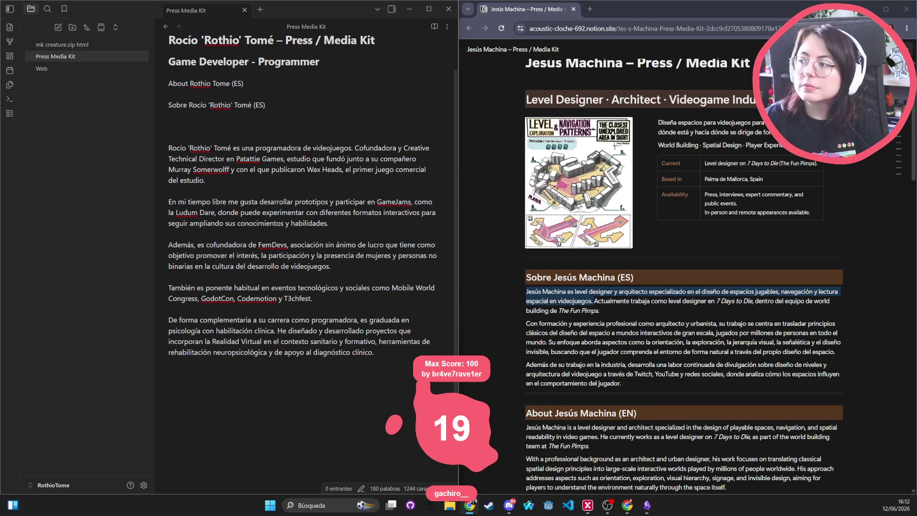
{"action": "key", "text": "alt+Tab"}
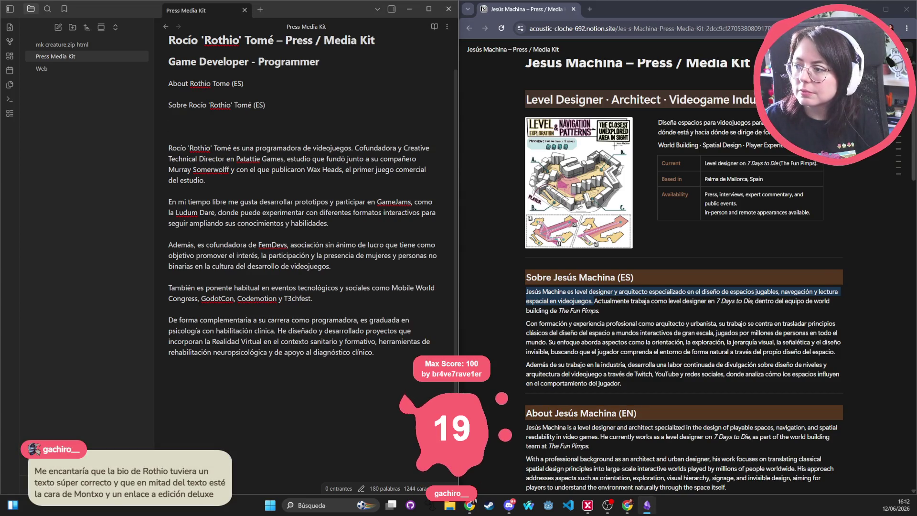
{"action": "key", "text": "alt+Tab"}
{"action": "key", "text": "alt+Tab"}
{"action": "key", "text": "alt+Tab"}
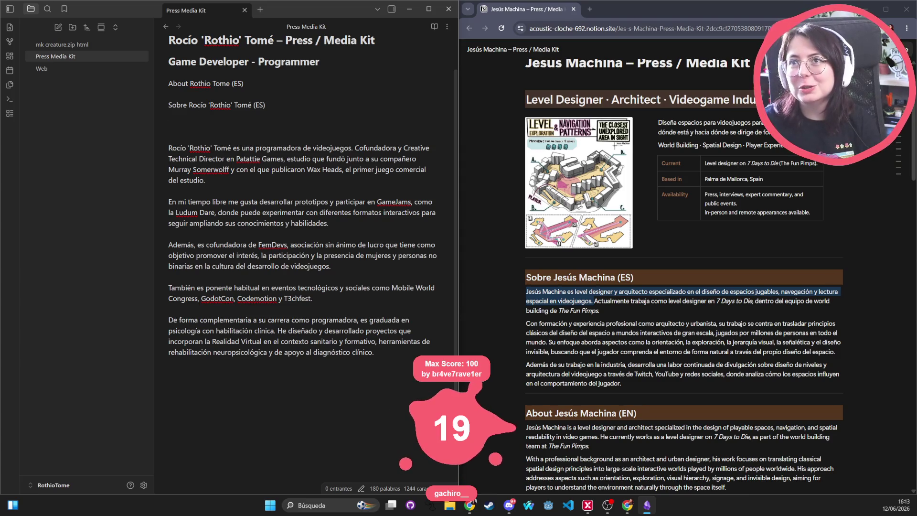
{"action": "key", "text": "alt+Tab"}
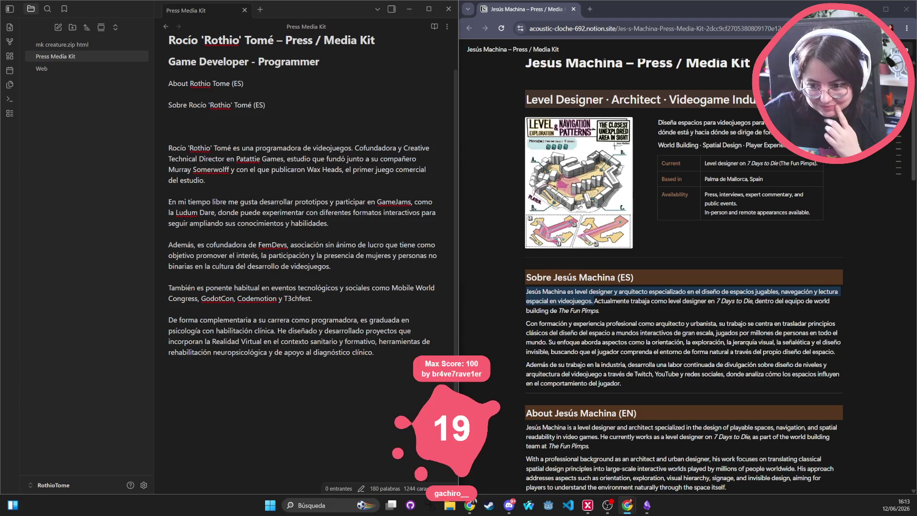
{"action": "left_click", "coordinate": [204, 125]}
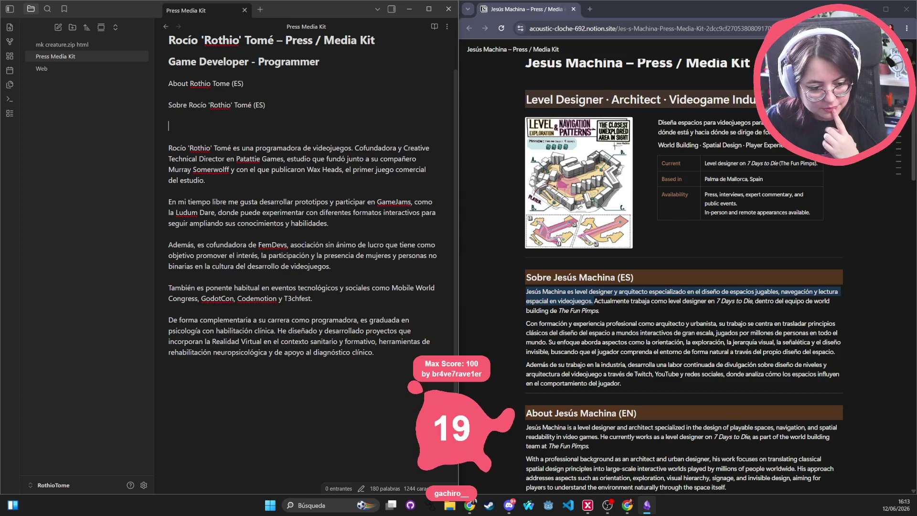
{"action": "key", "text": "alt+Tab"}
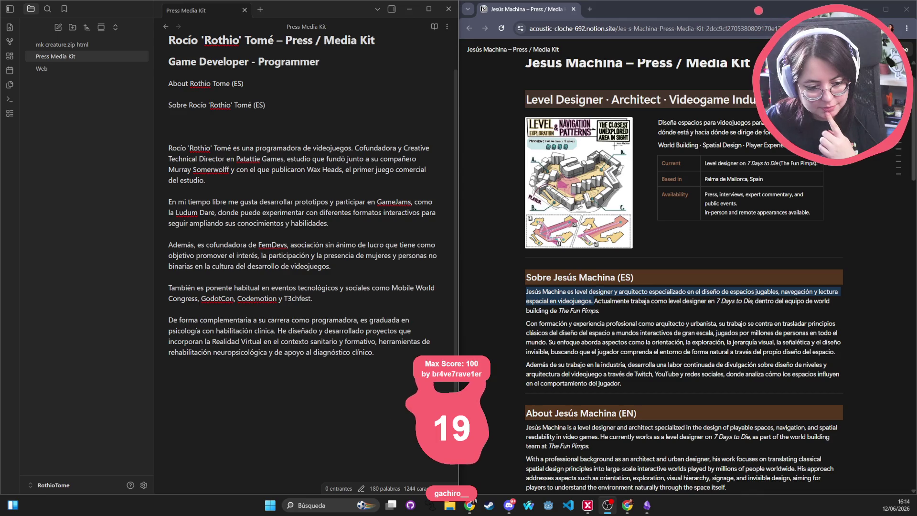
{"action": "left_click", "coordinate": [240, 126]}
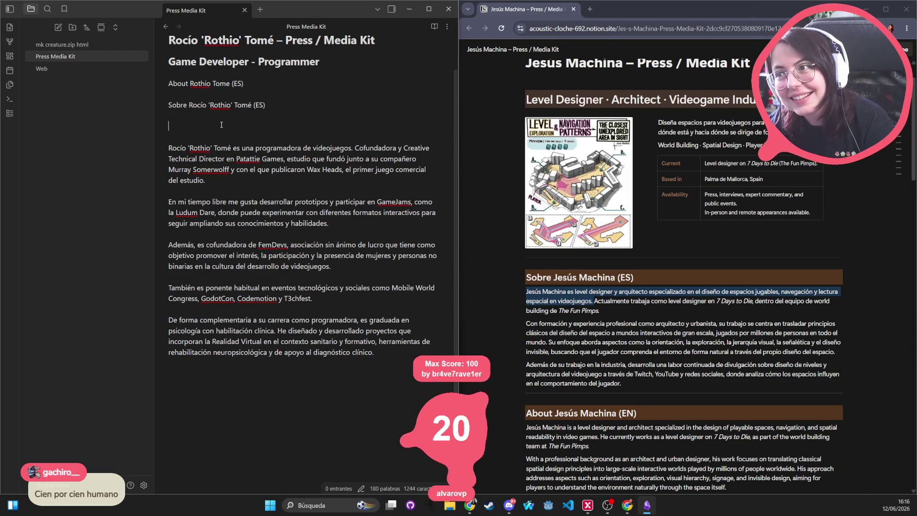
{"action": "left_click", "coordinate": [221, 125]}
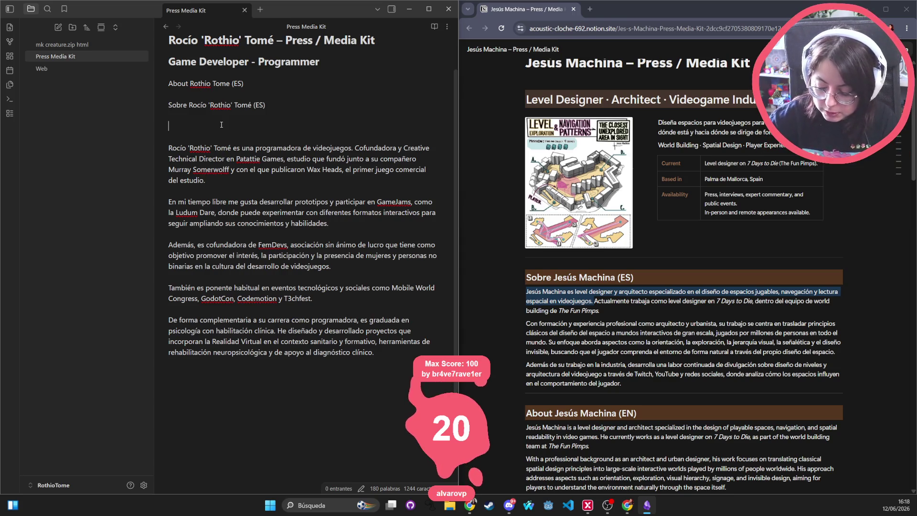
{"action": "left_click", "coordinate": [221, 124]}
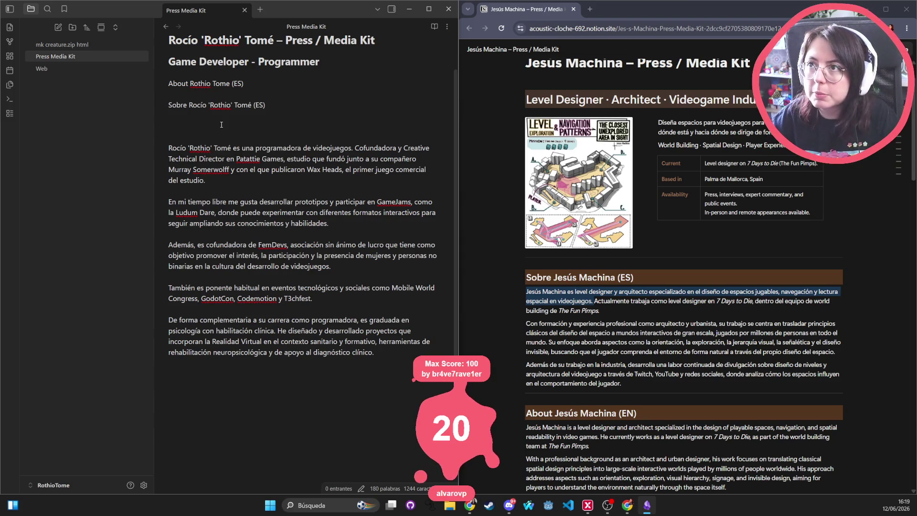
{"action": "left_click", "coordinate": [222, 124]}
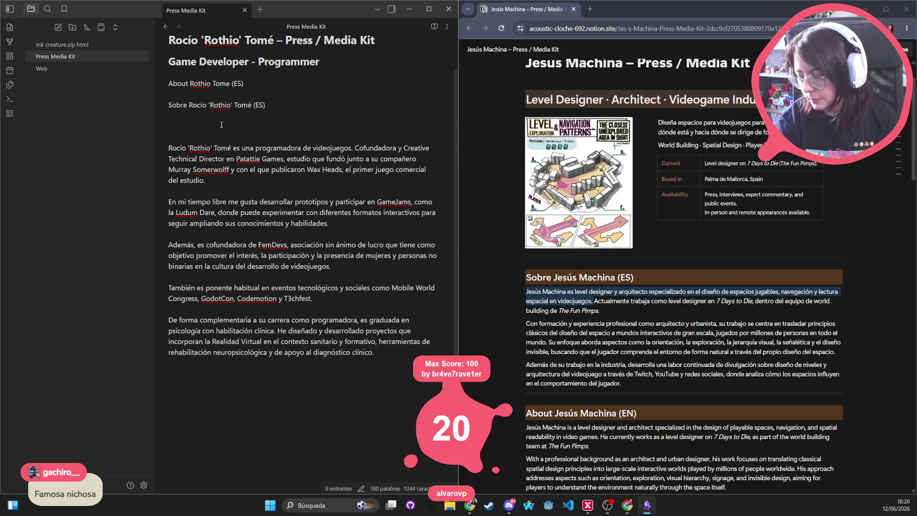
{"action": "left_click", "coordinate": [221, 125]}
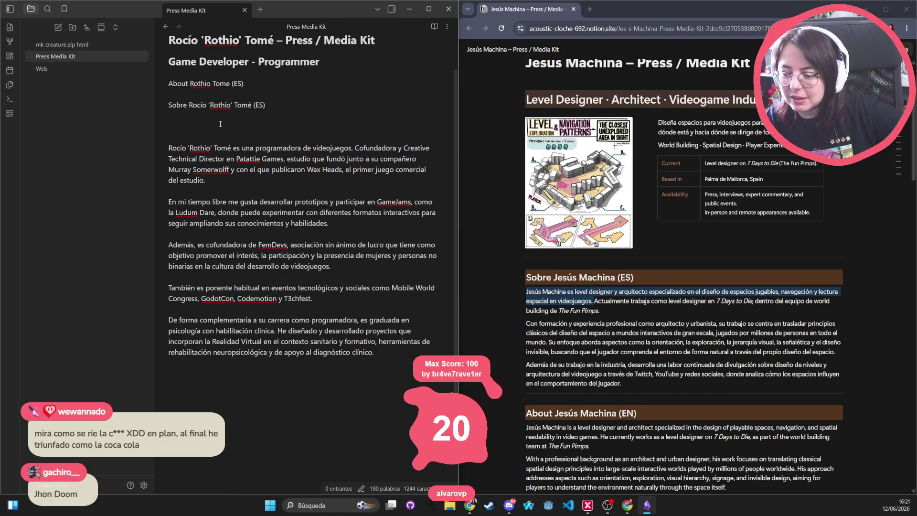
{"action": "key", "text": "Return"}
{"action": "key", "text": "Return"}
{"action": "key", "text": "Return"}
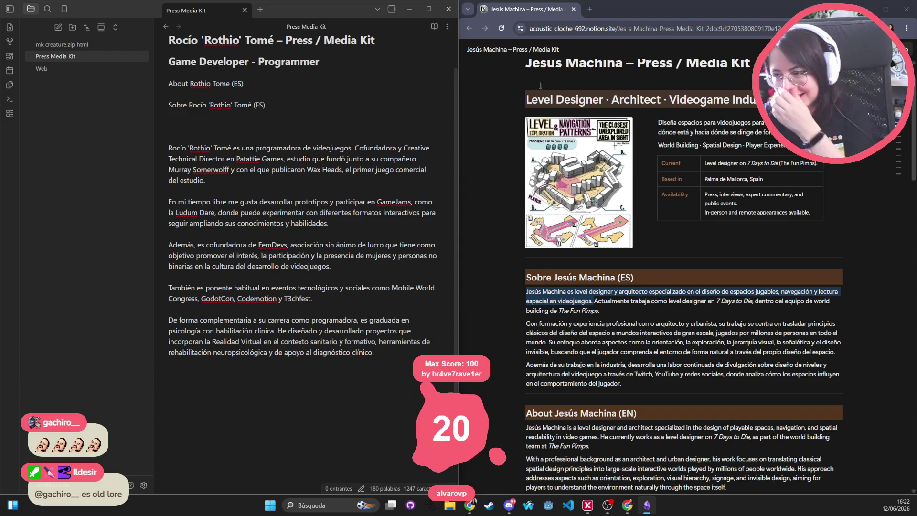
Step: In a new tab, search 'wca' plus the developer's name and open the World Cube Association result
{"action": "left_click", "coordinate": [591, 11]}
{"action": "type", "text": "wca "}
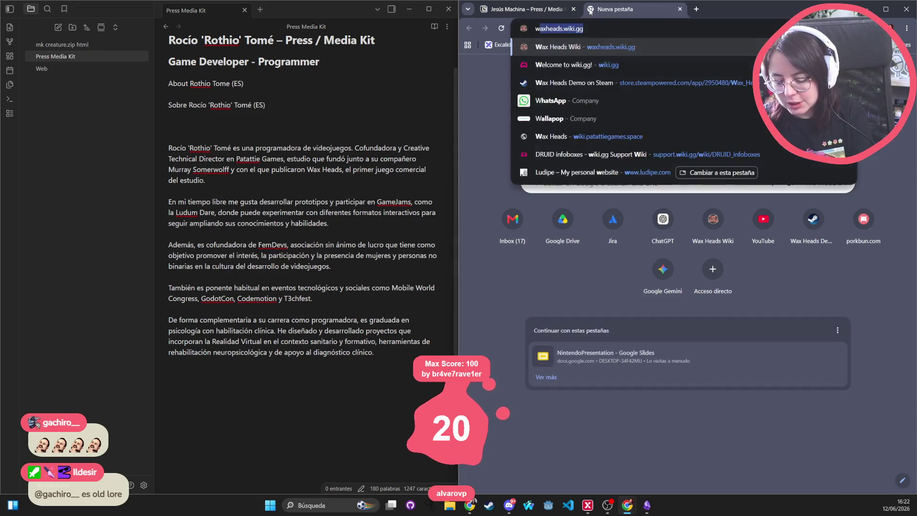
{"action": "type", "text": "rocio tome"}
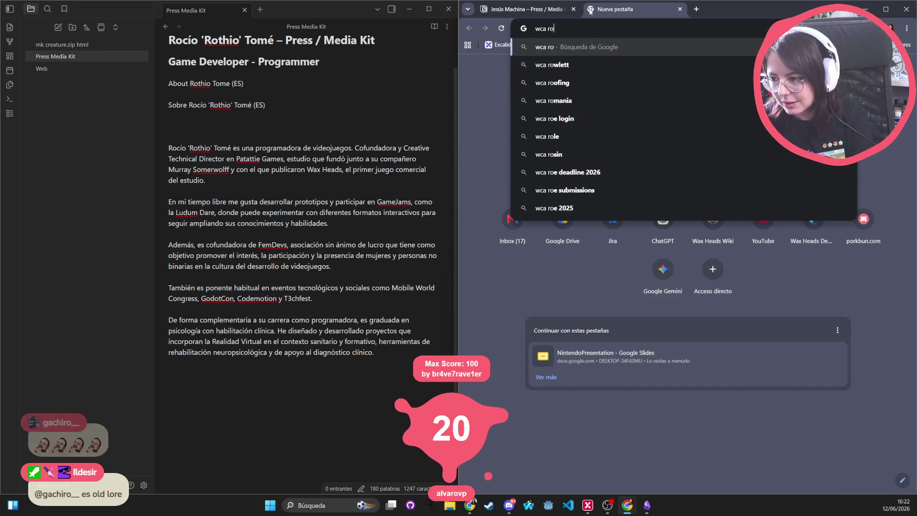
{"action": "key", "text": "Return"}
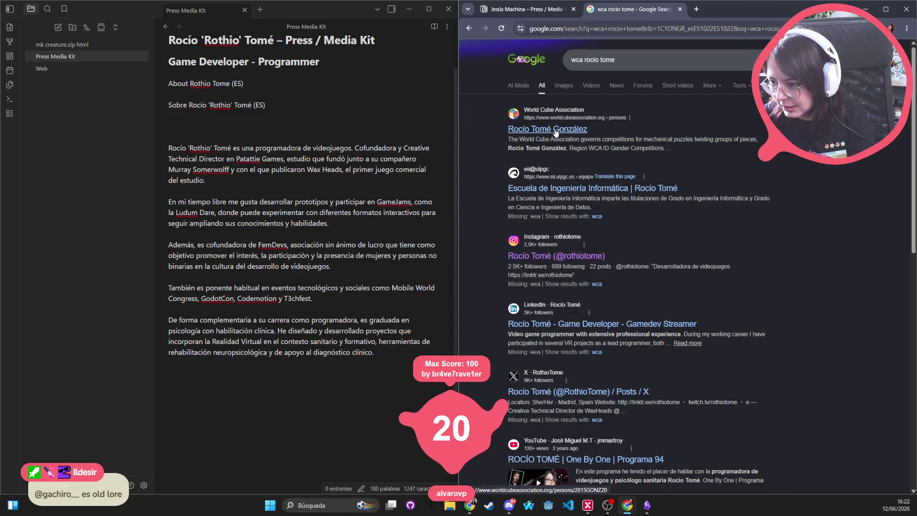
{"action": "left_click", "coordinate": [556, 130]}
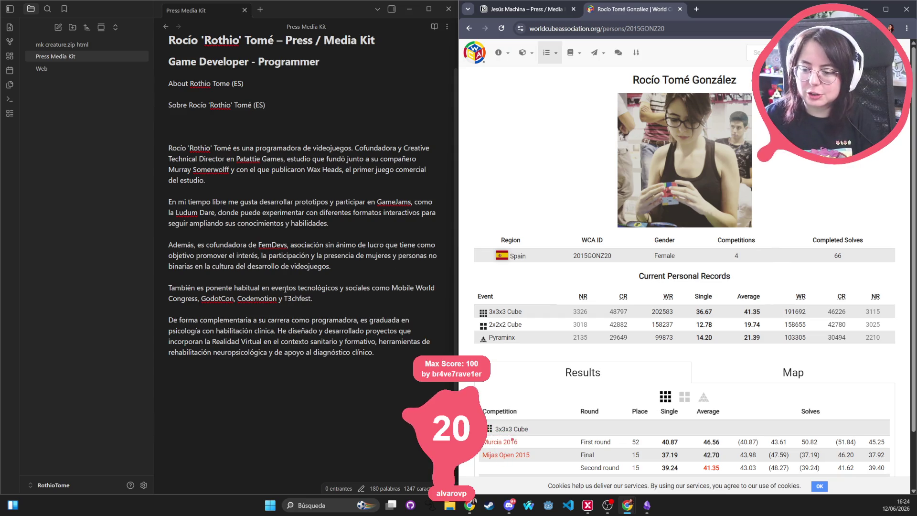
Step: After reviewing the WCA profile, return to the Obsidian note below the last paragraph
{"action": "left_click", "coordinate": [213, 366]}
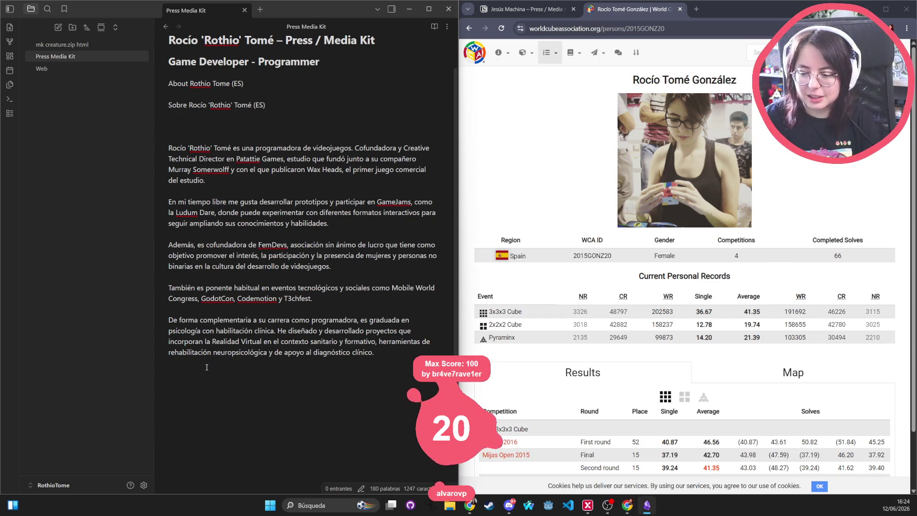
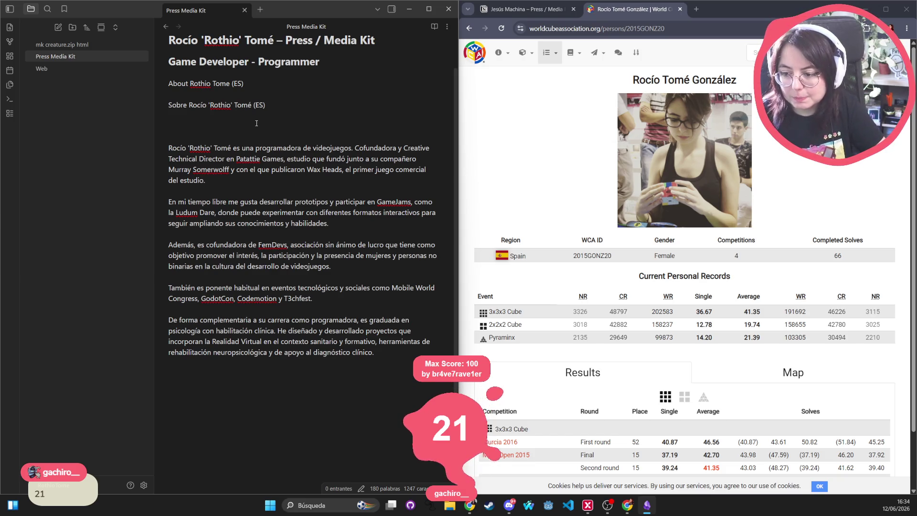
Step: Select passages in the Spanish bio, ending on the phrase 'Cofundadora y'
{"action": "left_click_drag", "start_coordinate": [224, 125], "coordinate": [230, 136]}
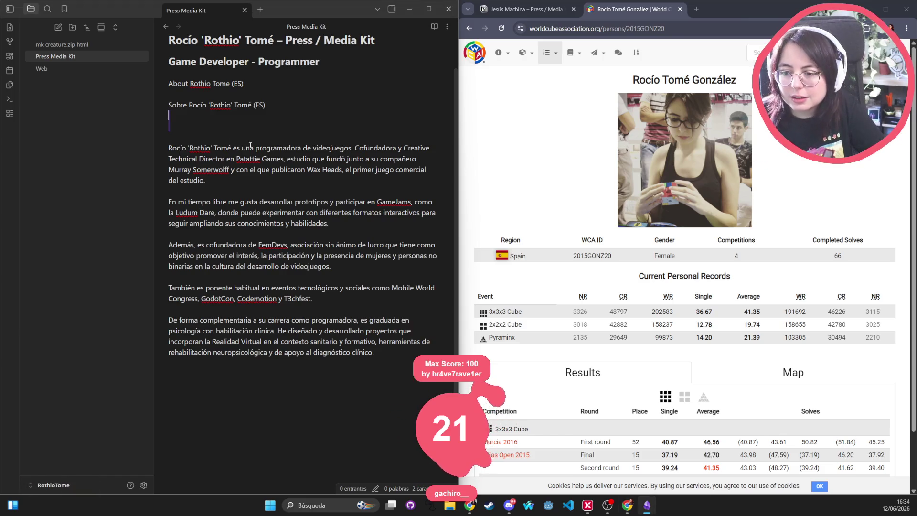
{"action": "left_click_drag", "start_coordinate": [354, 149], "coordinate": [168, 151]}
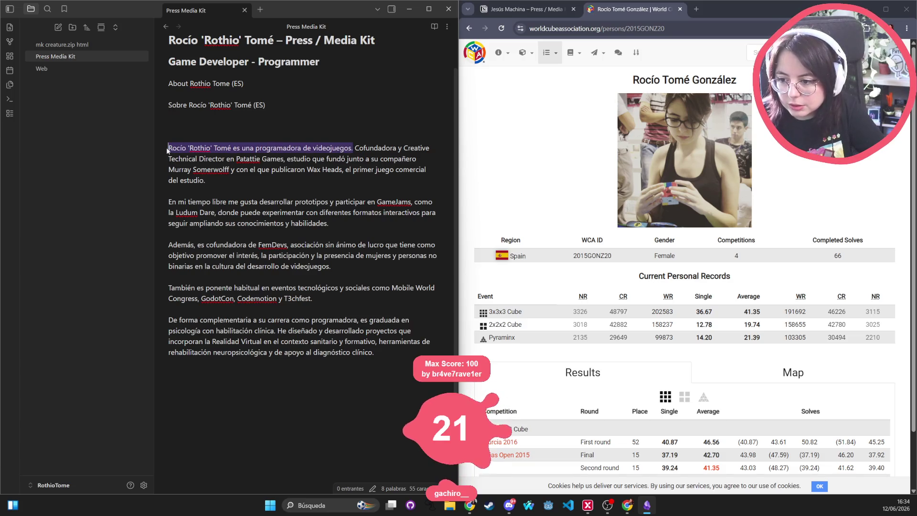
{"action": "mouse_move", "coordinate": [369, 148]}
{"action": "left_mouse_down"}
{"action": "mouse_move", "coordinate": [343, 171]}
{"action": "mouse_move", "coordinate": [282, 160]}
{"action": "mouse_move", "coordinate": [423, 159]}
{"action": "mouse_move", "coordinate": [227, 170]}
{"action": "mouse_move", "coordinate": [275, 159]}
{"action": "left_mouse_up"}
{"action": "left_click", "coordinate": [311, 159]}
{"action": "double_click", "coordinate": [387, 148]}
{"action": "double_click", "coordinate": [400, 149]}
{"action": "left_click", "coordinate": [400, 149]}
{"action": "key", "text": "ctrl+shift+Left"}
{"action": "key", "text": "ctrl+shift+Left"}
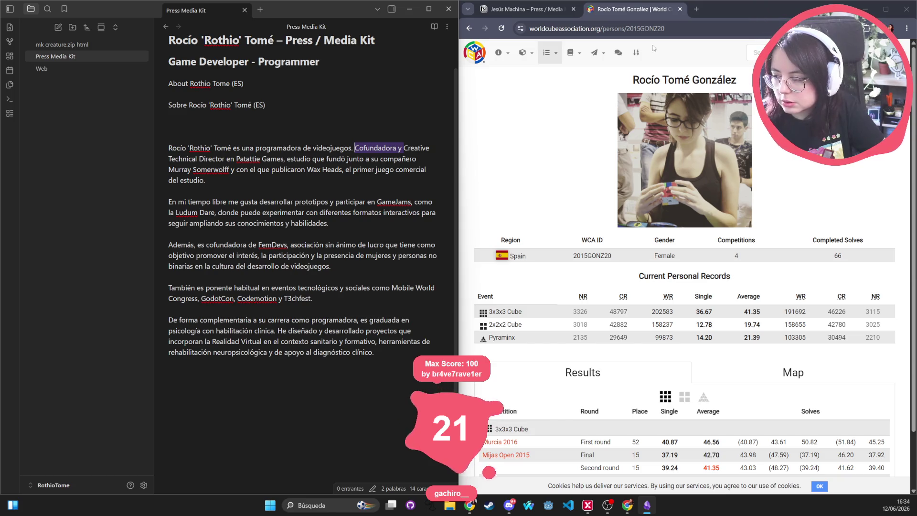
Step: Search 'twit' in a new browser tab and review the profile page's full-name heading
{"action": "left_click", "coordinate": [696, 9]}
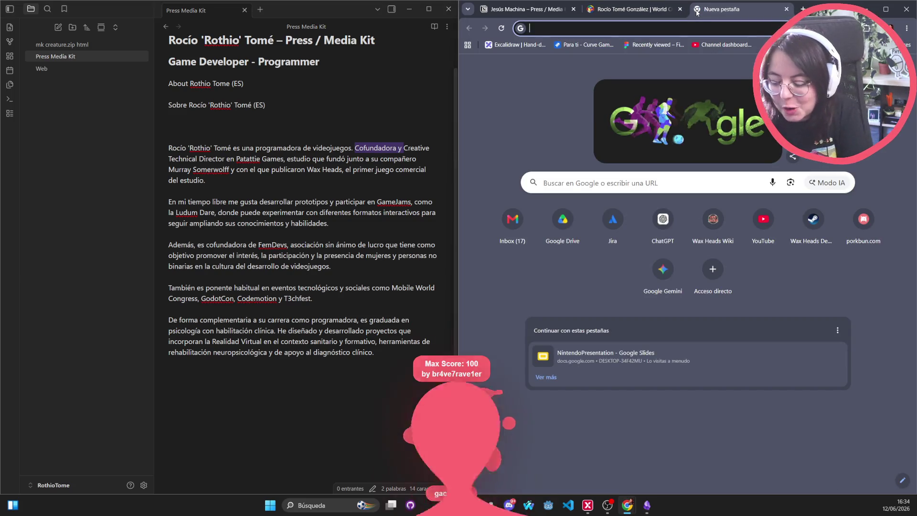
{"action": "type", "text": "twit"}
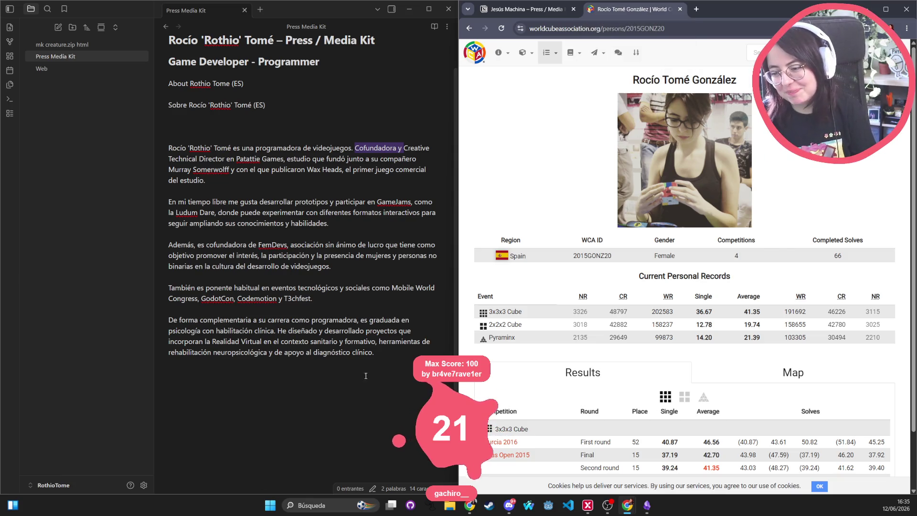
{"action": "left_click", "coordinate": [185, 383]}
{"action": "scroll", "coordinate": [181, 373], "scroll_direction": "down", "scroll_amount": 4}
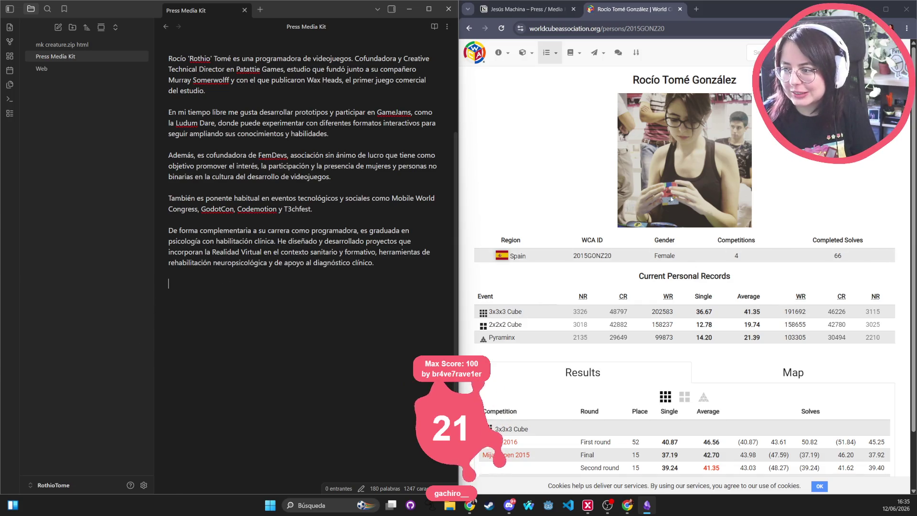
{"action": "scroll", "coordinate": [664, 188], "scroll_direction": "down", "scroll_amount": 1}
{"action": "left_click_drag", "start_coordinate": [493, 384], "coordinate": [578, 470]}
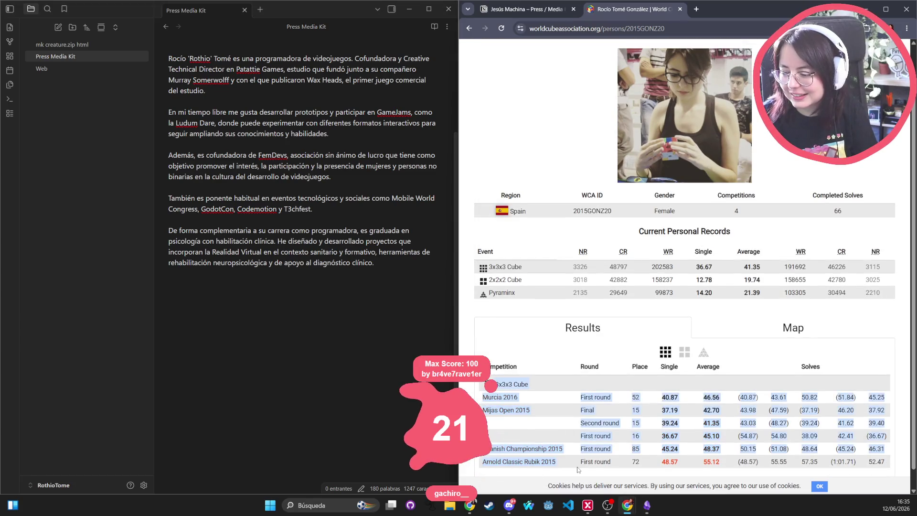
{"action": "left_click", "coordinate": [569, 463]}
{"action": "scroll", "coordinate": [669, 104], "scroll_direction": "up", "scroll_amount": 1}
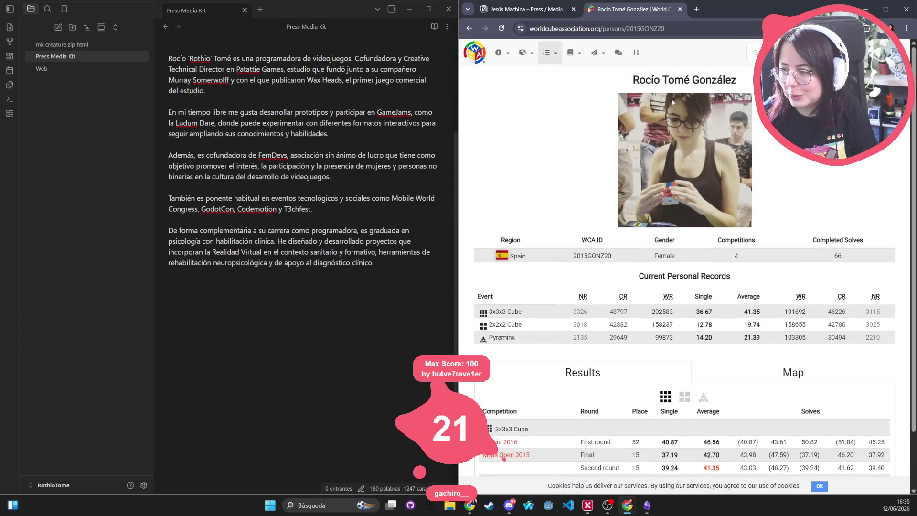
{"action": "triple_click", "coordinate": [682, 79]}
{"action": "left_click", "coordinate": [178, 286]}
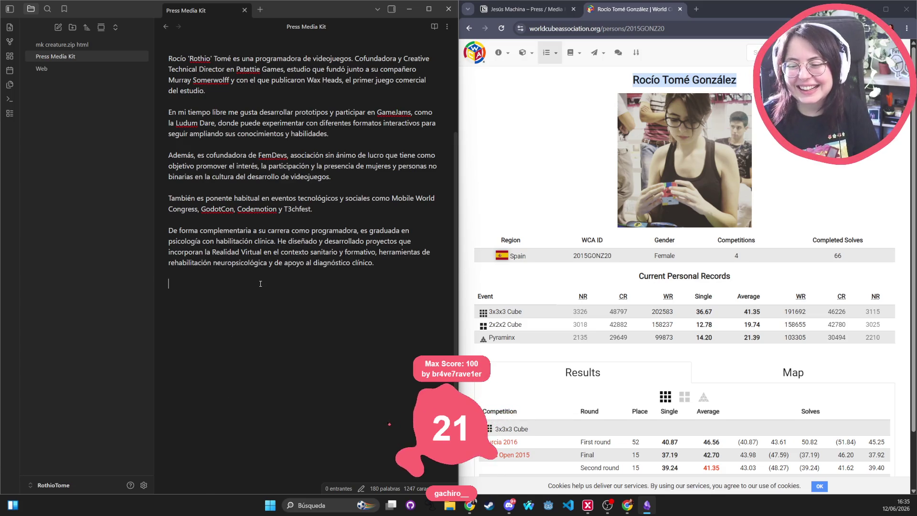
{"action": "scroll", "coordinate": [261, 284], "scroll_direction": "up", "scroll_amount": 3}
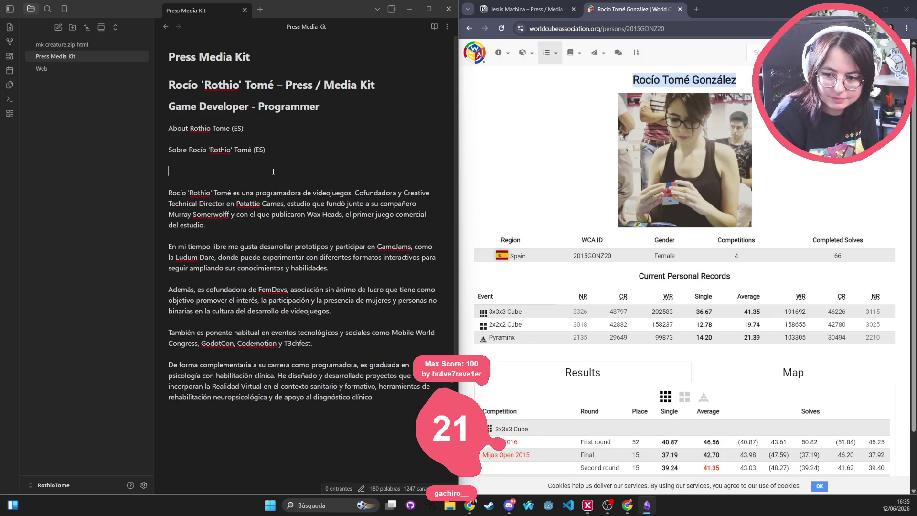
Step: Delete the English 'About … (ES)' line and the blank line under 'Sobre…'
{"action": "triple_click", "coordinate": [229, 125]}
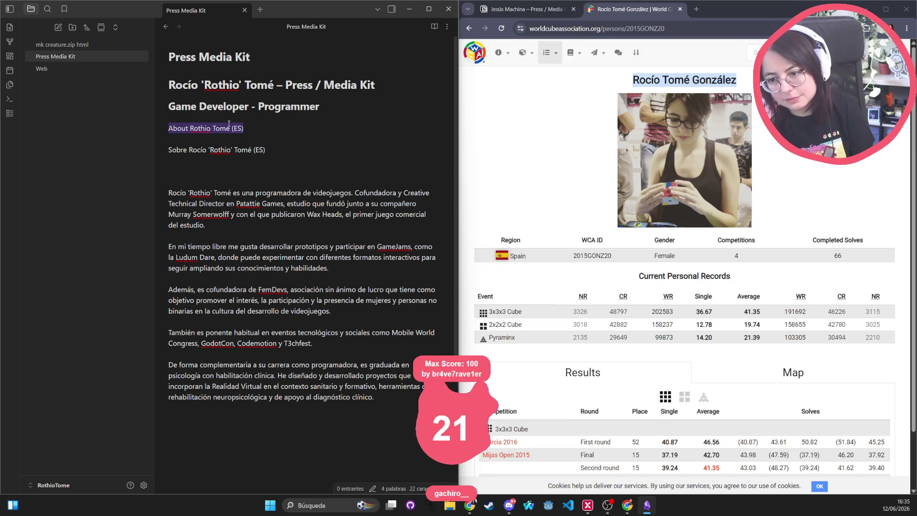
{"action": "key", "text": "BackSpace"}
{"action": "key", "text": "BackSpace"}
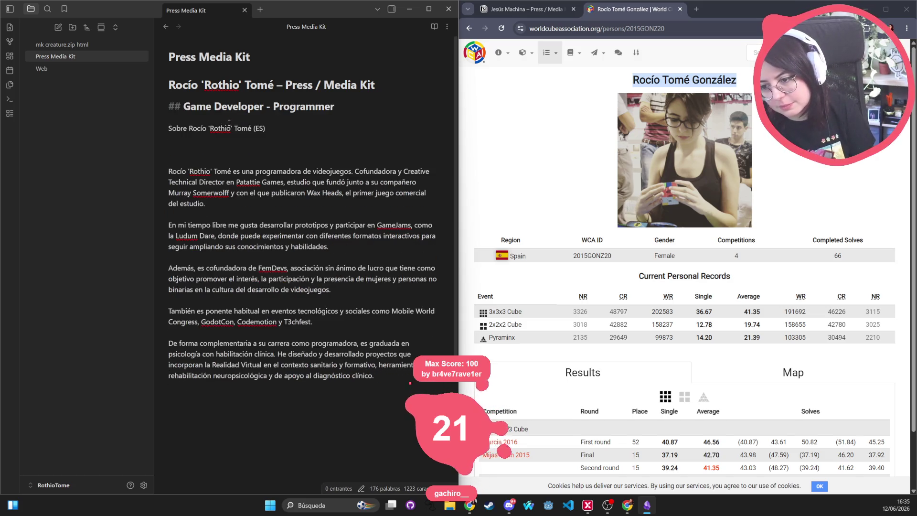
{"action": "left_click", "coordinate": [218, 150]}
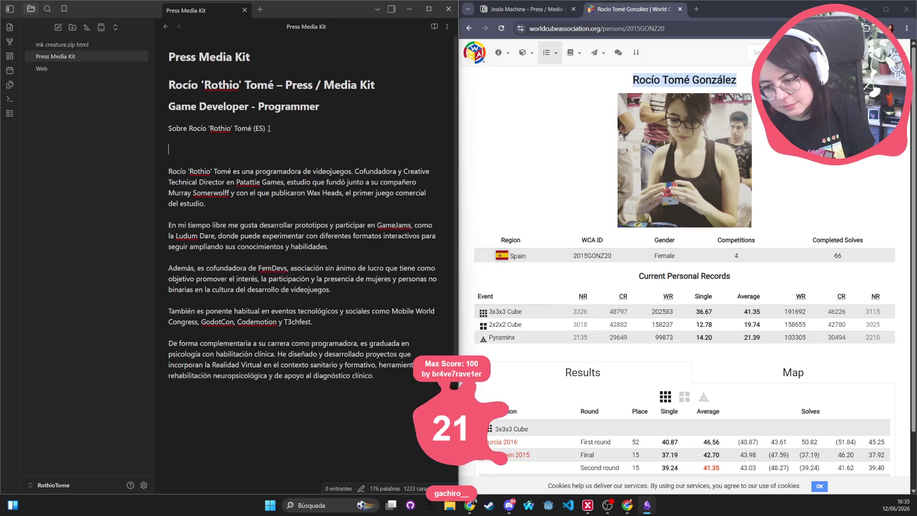
{"action": "key", "text": "BackSpace"}
{"action": "key", "text": "BackSpace"}
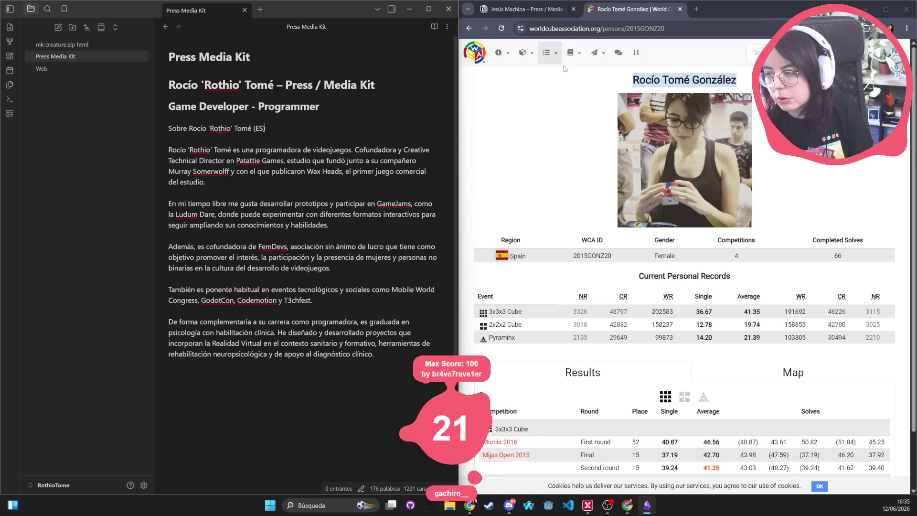
{"action": "left_click", "coordinate": [696, 10]}
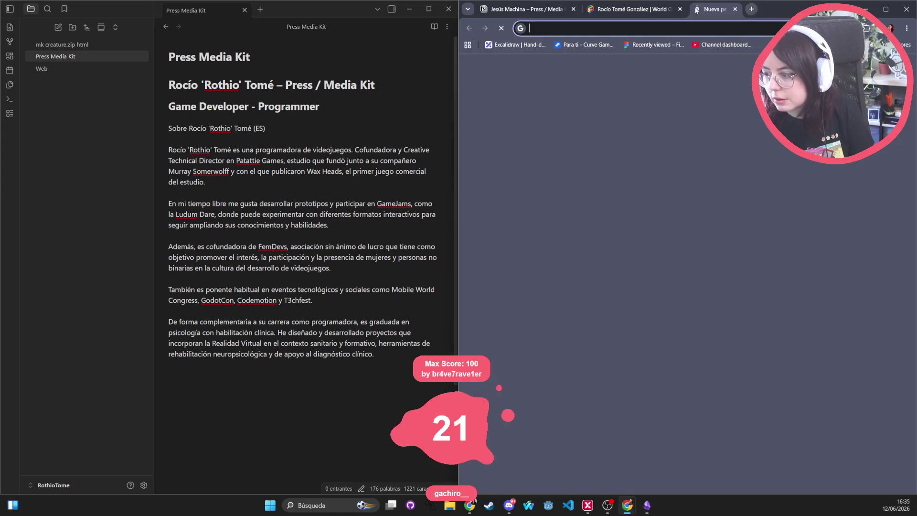
Step: Search Google for the reference game designer and read his About summary
{"action": "type", "text": "lucas pope"}
{"action": "key", "text": "Return"}
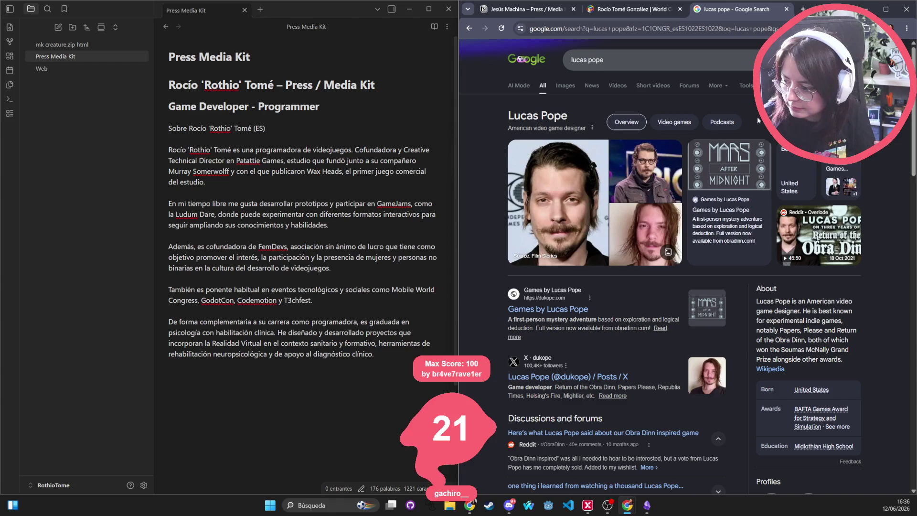
{"action": "mouse_move", "coordinate": [757, 300]}
{"action": "left_mouse_down"}
{"action": "mouse_move", "coordinate": [847, 300]}
{"action": "mouse_move", "coordinate": [852, 311]}
{"action": "left_mouse_up"}
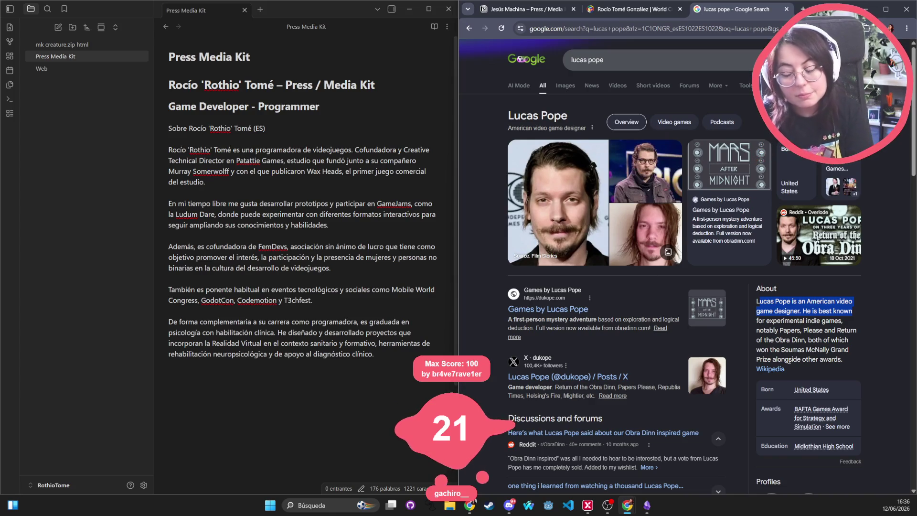
Step: Write the first English line: her name followed by 'is a Spanish game programmer.'
{"action": "left_click", "coordinate": [309, 393]}
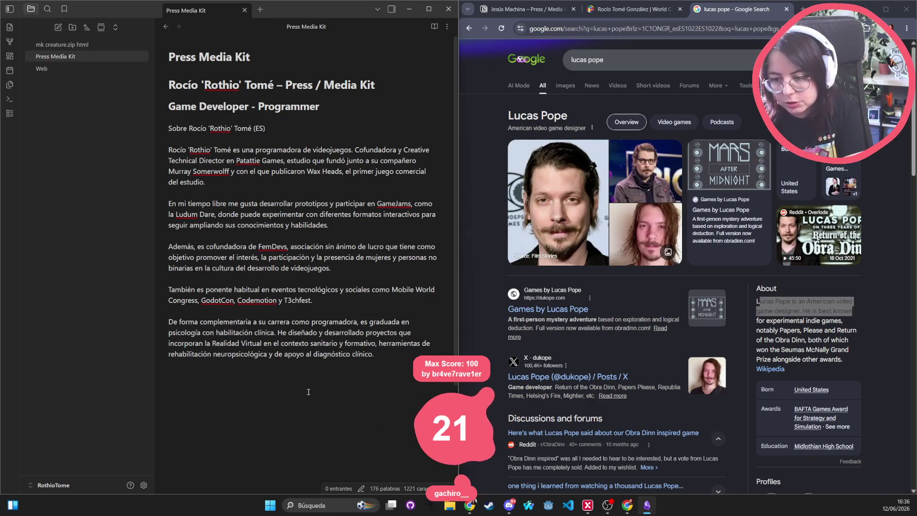
{"action": "type", "text": "Rocío '"}
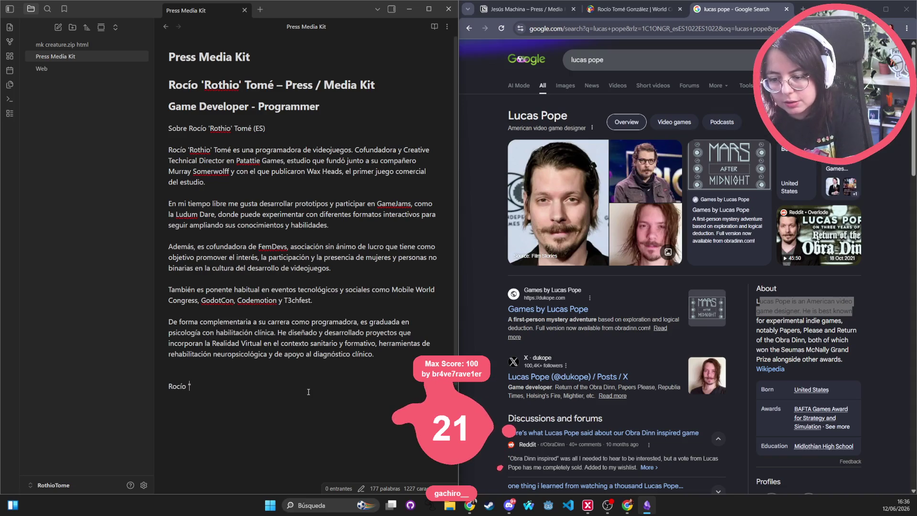
{"action": "type", "text": "Rothio' T"}
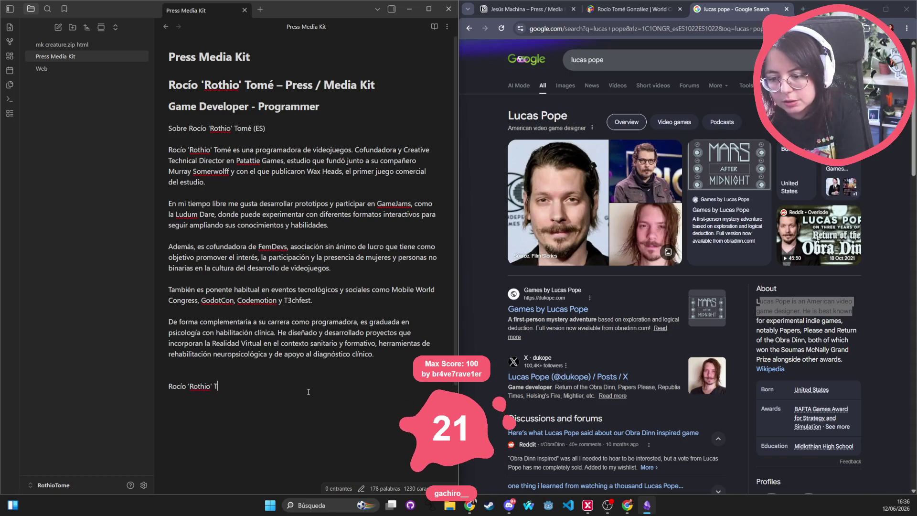
{"action": "type", "text": "omé is a Spanish game designer"}
{"action": "key", "text": "BackSpace"}
{"action": "key", "text": "BackSpace"}
{"action": "key", "text": "BackSpace"}
{"action": "type", "text": "programmer."}
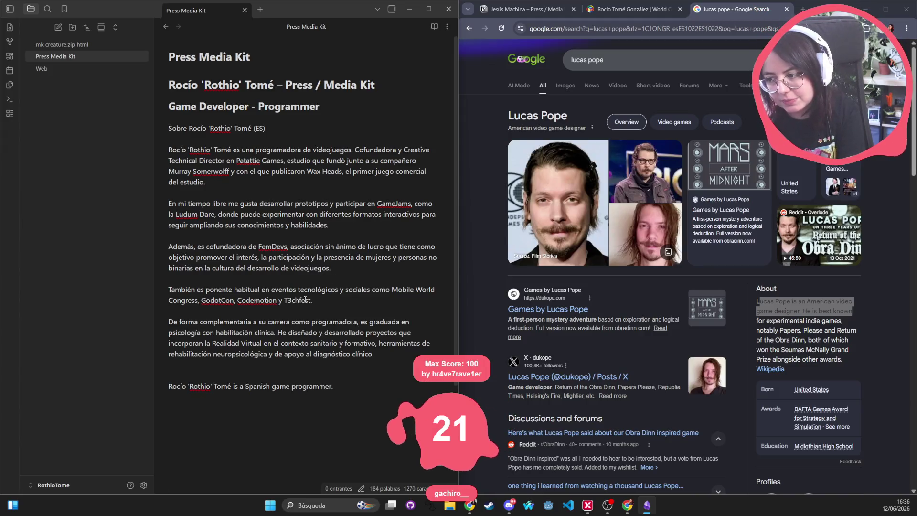
{"action": "double_click", "coordinate": [258, 391]}
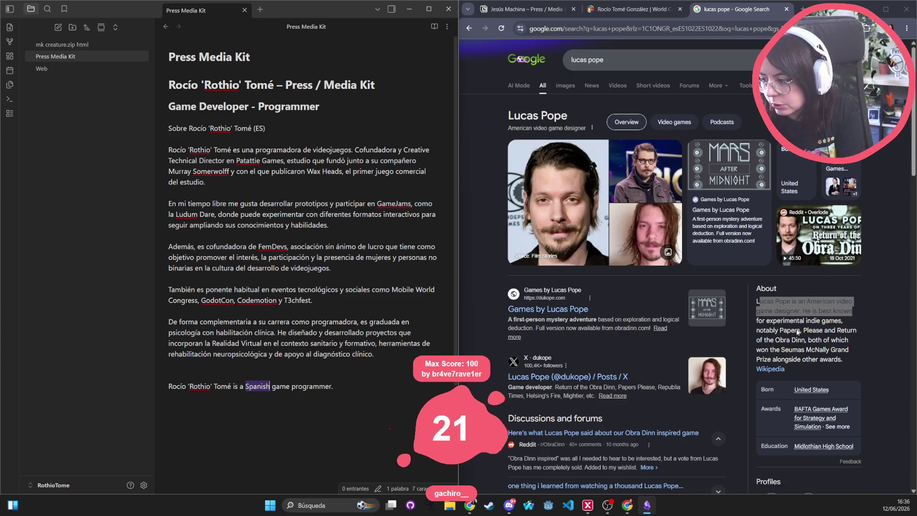
Step: Add the line 'She is best known for developing Wax Heads', modelled on the search summary
{"action": "left_click", "coordinate": [754, 334]}
{"action": "mouse_move", "coordinate": [804, 311]}
{"action": "left_mouse_down"}
{"action": "mouse_move", "coordinate": [842, 311]}
{"action": "mouse_move", "coordinate": [845, 323]}
{"action": "left_mouse_up"}
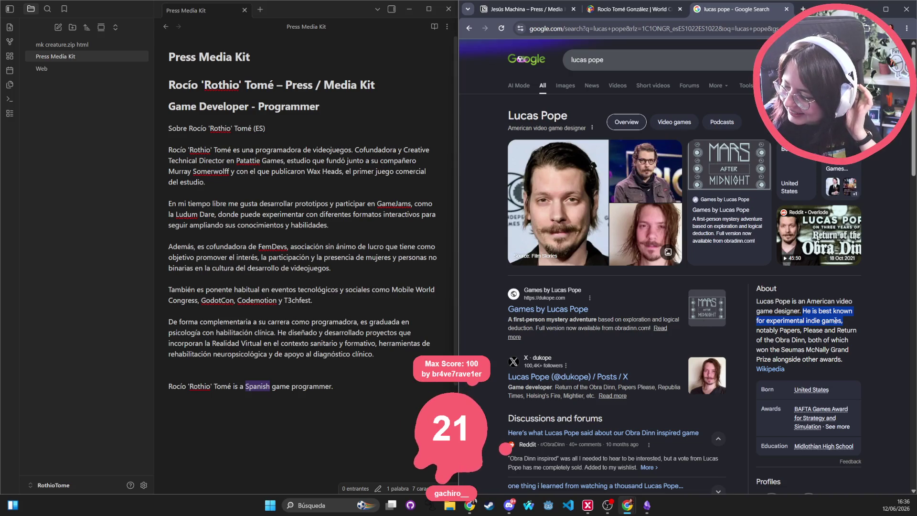
{"action": "mouse_move", "coordinate": [843, 361]}
{"action": "left_mouse_down"}
{"action": "mouse_move", "coordinate": [774, 337]}
{"action": "mouse_move", "coordinate": [802, 311]}
{"action": "mouse_move", "coordinate": [804, 320]}
{"action": "mouse_move", "coordinate": [803, 310]}
{"action": "left_mouse_up"}
{"action": "left_click", "coordinate": [317, 176]}
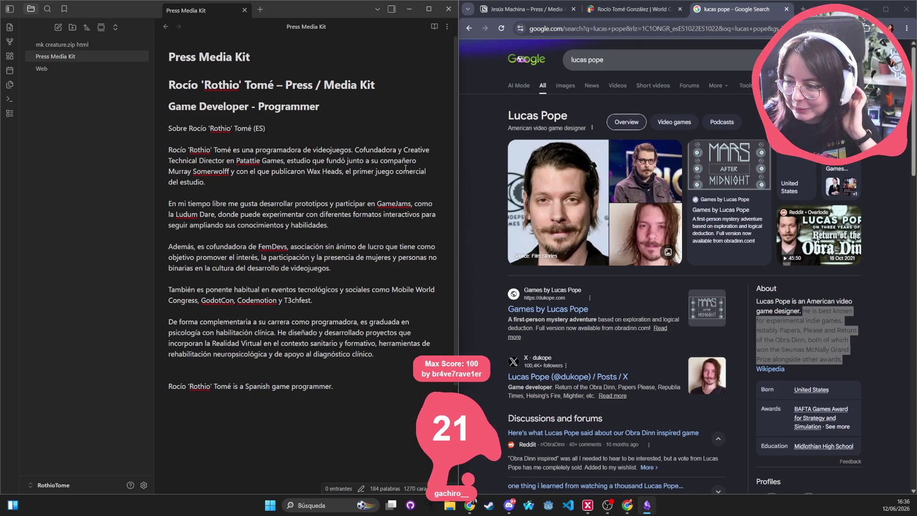
{"action": "left_click", "coordinate": [359, 384]}
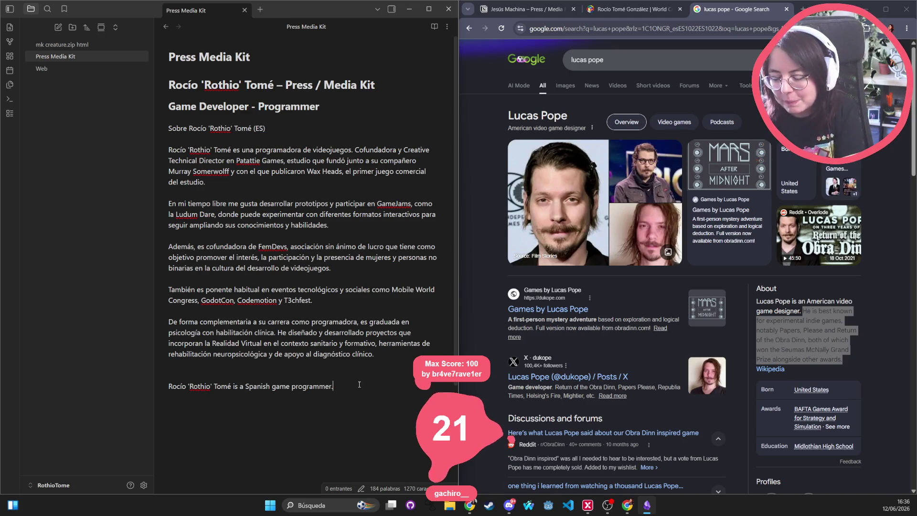
{"action": "key", "text": "Return"}
{"action": "type", "text": "She is bes"}
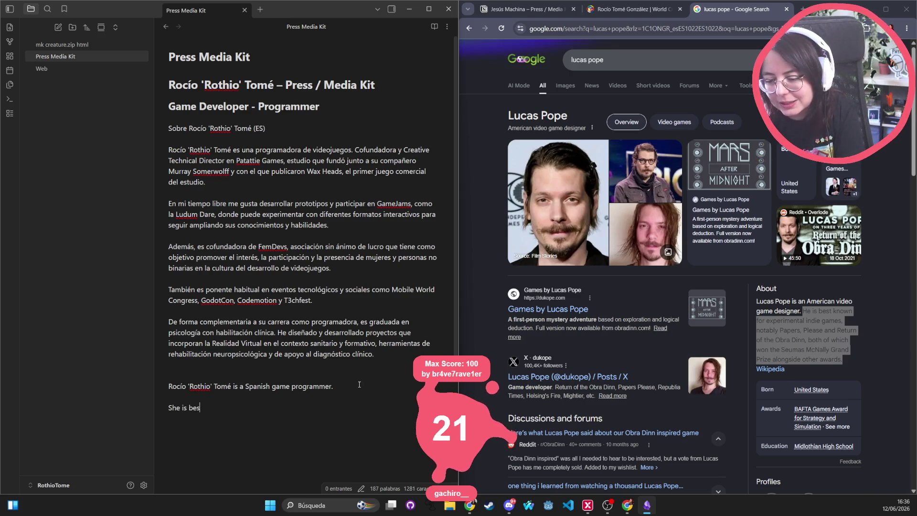
{"action": "type", "text": "t known for "}
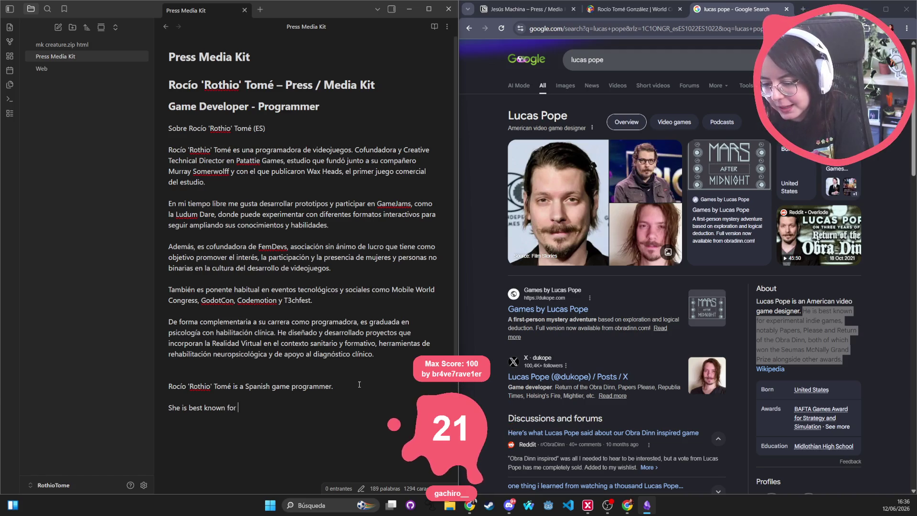
{"action": "type", "text": "developing "}
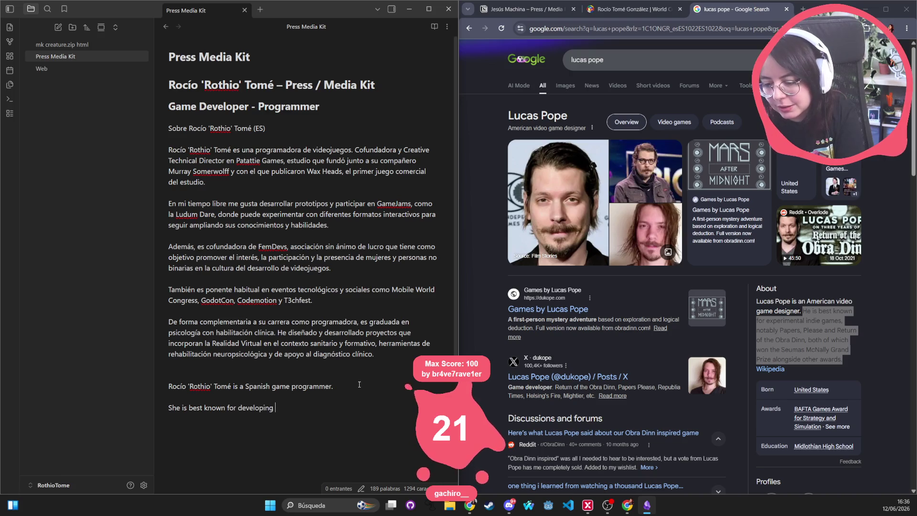
{"action": "type", "text": "Wax Heads"}
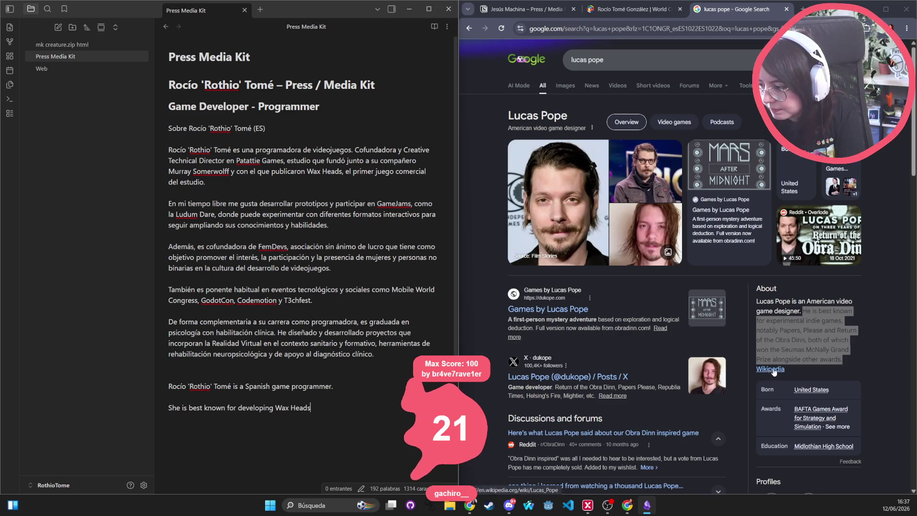
{"action": "left_click", "coordinate": [569, 310]}
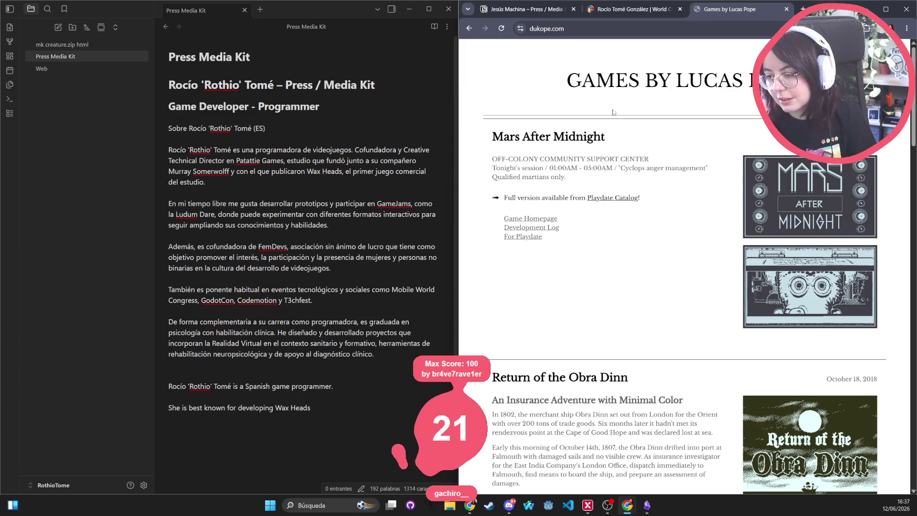
Step: Return to the search results and open the designer's Wikipedia article
{"action": "scroll", "coordinate": [559, 284], "scroll_direction": "down", "scroll_amount": 1}
{"action": "scroll", "coordinate": [669, 229], "scroll_direction": "up", "scroll_amount": 1}
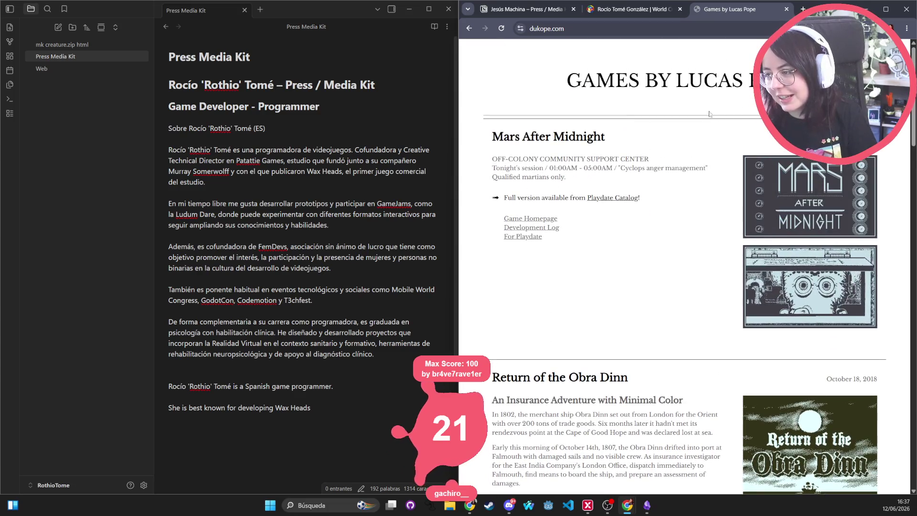
{"action": "scroll", "coordinate": [713, 203], "scroll_direction": "down", "scroll_amount": 12}
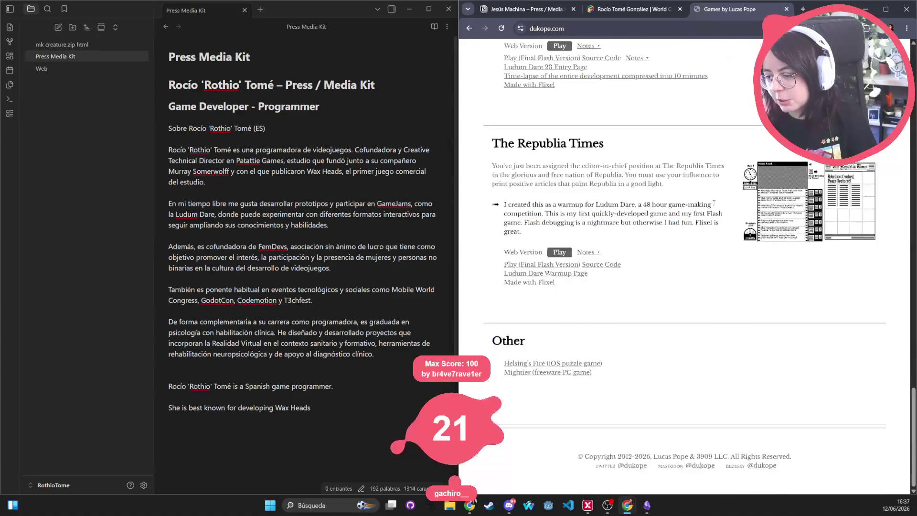
{"action": "scroll", "coordinate": [717, 379], "scroll_direction": "up", "scroll_amount": 20}
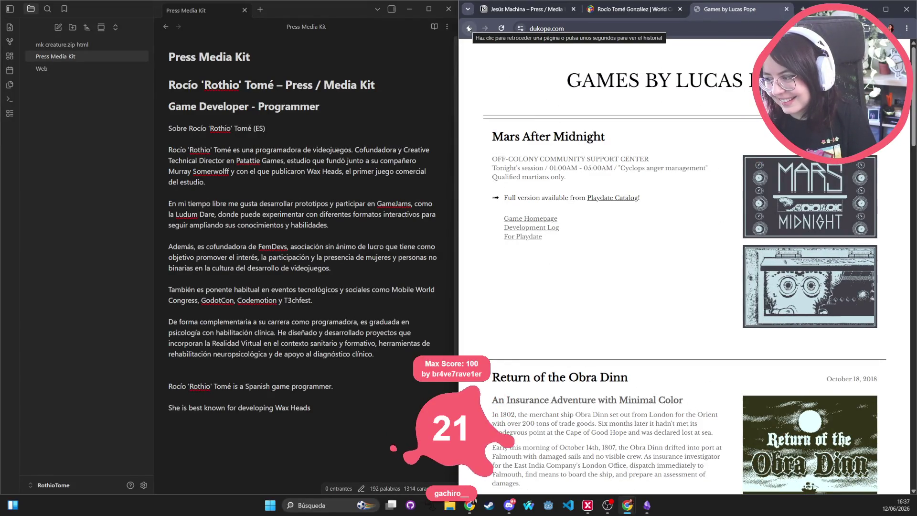
{"action": "scroll", "coordinate": [539, 138], "scroll_direction": "down", "scroll_amount": 15}
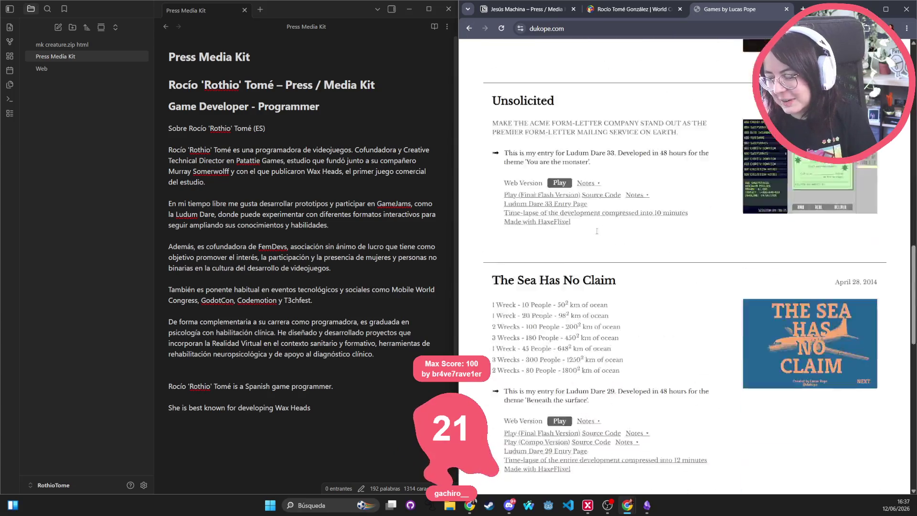
{"action": "scroll", "coordinate": [539, 138], "scroll_direction": "up", "scroll_amount": 20}
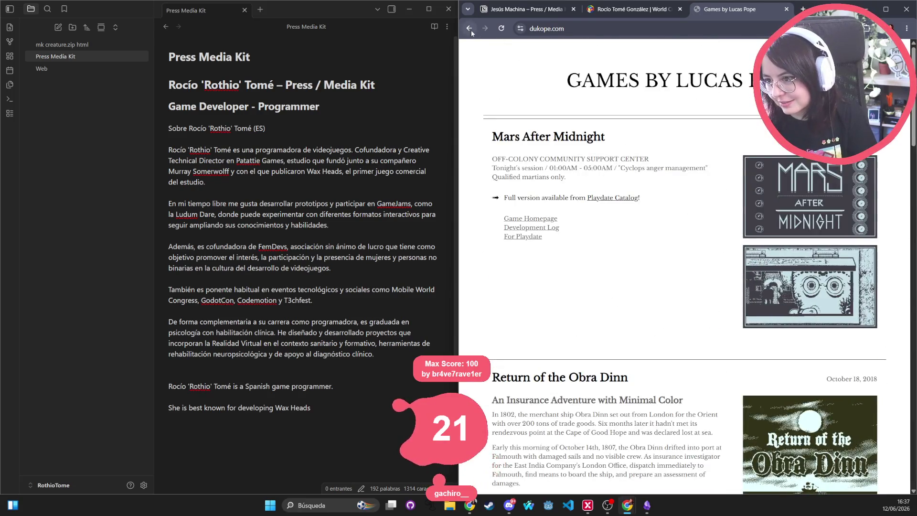
{"action": "key", "text": "alt+Left"}
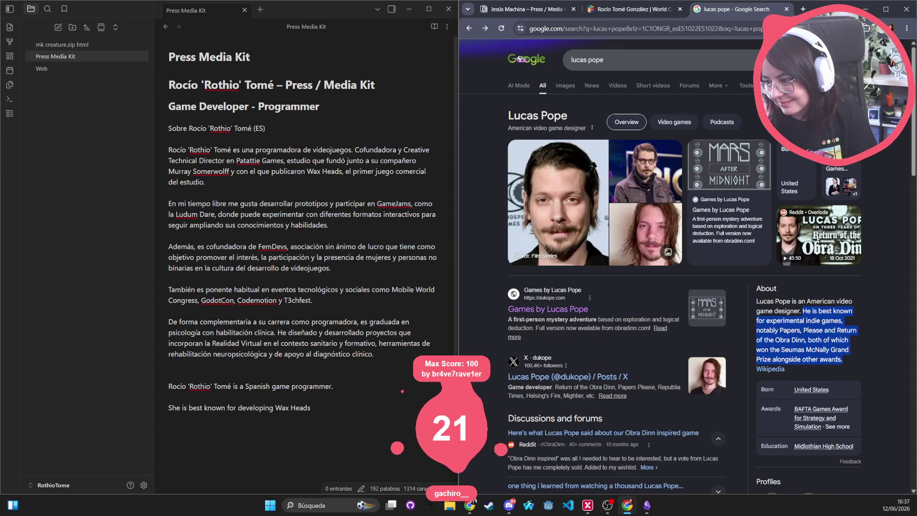
{"action": "scroll", "coordinate": [818, 364], "scroll_direction": "down", "scroll_amount": 2}
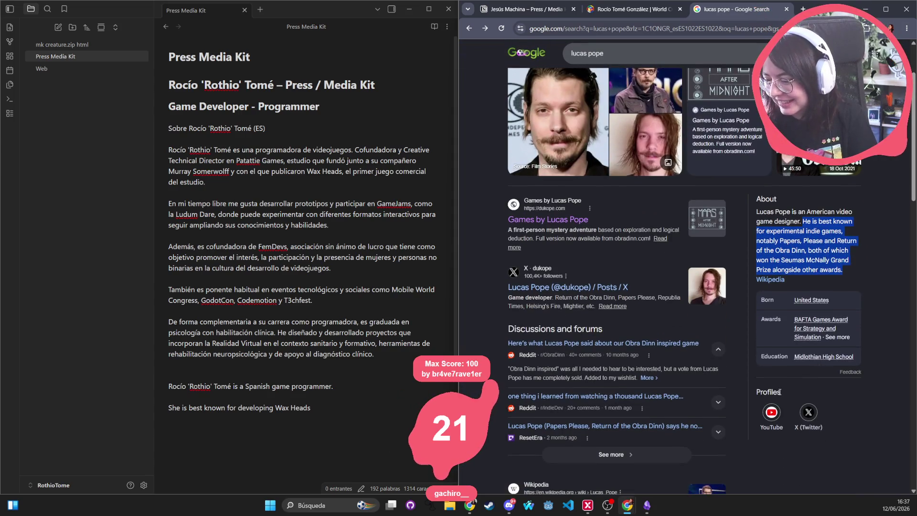
{"action": "left_click", "coordinate": [770, 279]}
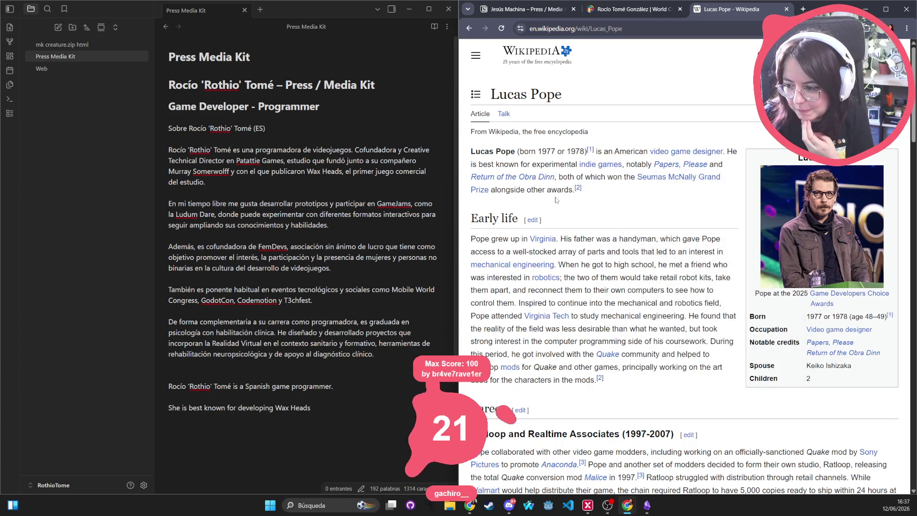
Step: Read the Early life section and the lead sentence about the Obra Dinn awards
{"action": "mouse_move", "coordinate": [471, 219]}
{"action": "left_mouse_down"}
{"action": "mouse_move", "coordinate": [523, 221]}
{"action": "mouse_move", "coordinate": [542, 241]}
{"action": "mouse_move", "coordinate": [723, 252]}
{"action": "mouse_move", "coordinate": [729, 266]}
{"action": "mouse_move", "coordinate": [719, 292]}
{"action": "mouse_move", "coordinate": [687, 319]}
{"action": "left_mouse_up"}
{"action": "scroll", "coordinate": [686, 319], "scroll_direction": "down", "scroll_amount": 5}
{"action": "scroll", "coordinate": [686, 315], "scroll_direction": "down", "scroll_amount": 20}
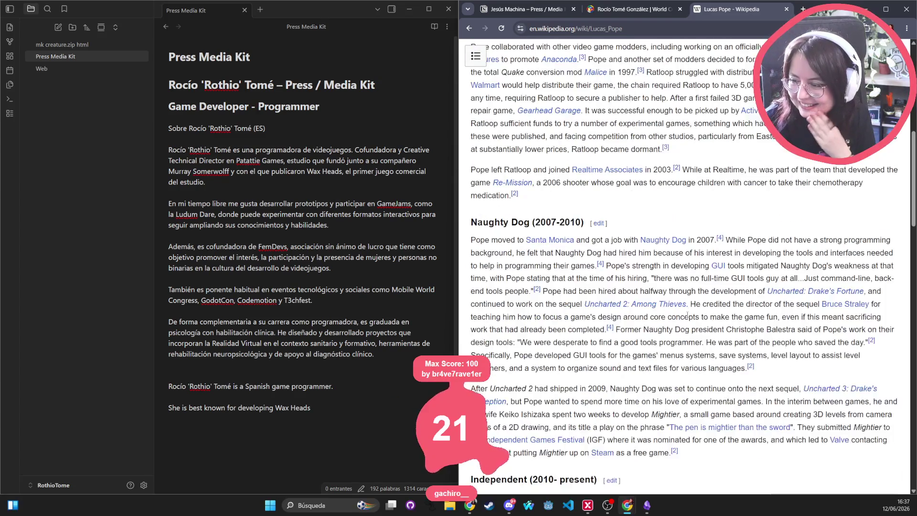
{"action": "scroll", "coordinate": [687, 313], "scroll_direction": "down", "scroll_amount": 10}
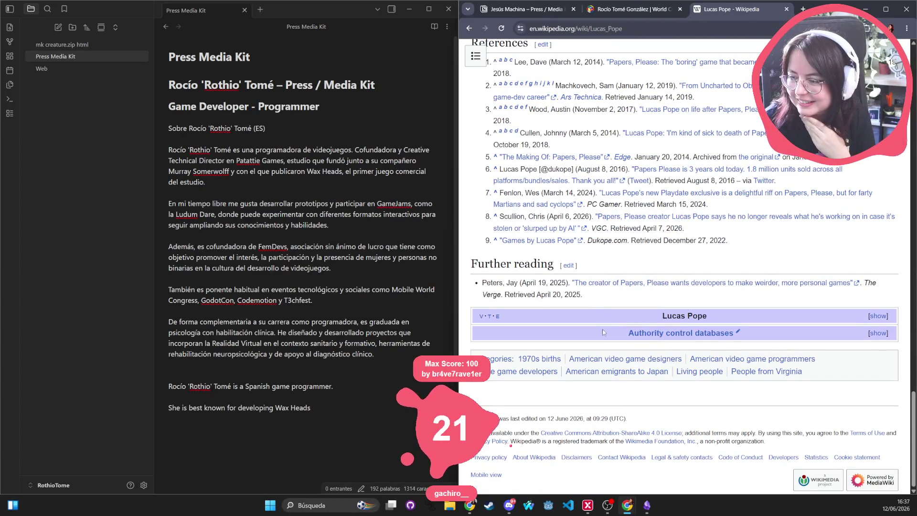
{"action": "scroll", "coordinate": [687, 315], "scroll_direction": "up", "scroll_amount": 20}
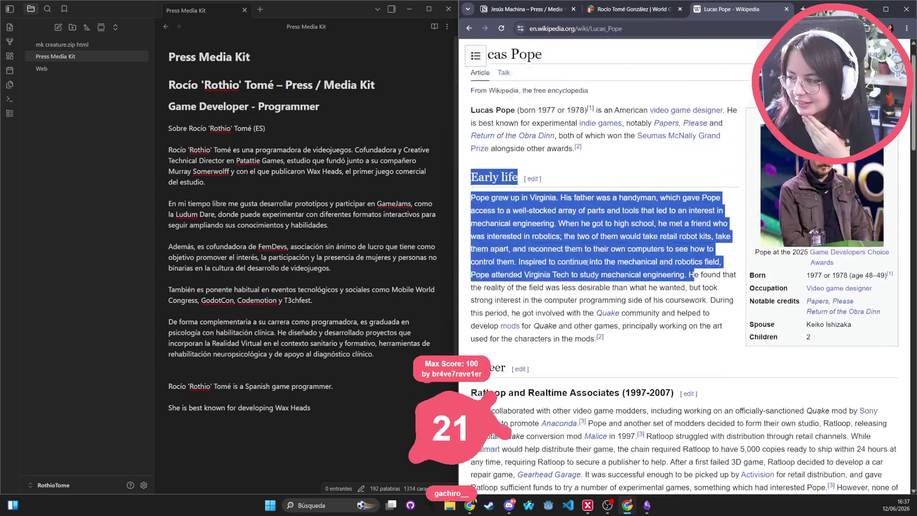
{"action": "scroll", "coordinate": [568, 260], "scroll_direction": "down", "scroll_amount": 10}
{"action": "scroll", "coordinate": [548, 255], "scroll_direction": "up", "scroll_amount": 10}
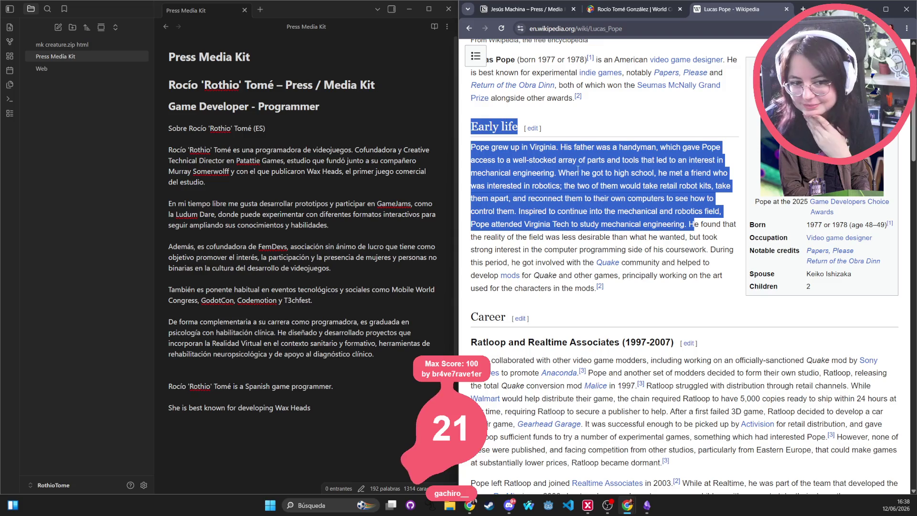
{"action": "scroll", "coordinate": [660, 165], "scroll_direction": "up", "scroll_amount": 1}
{"action": "mouse_move", "coordinate": [471, 194]}
{"action": "left_mouse_down"}
{"action": "mouse_move", "coordinate": [608, 195]}
{"action": "mouse_move", "coordinate": [721, 215]}
{"action": "mouse_move", "coordinate": [686, 232]}
{"action": "left_mouse_up"}
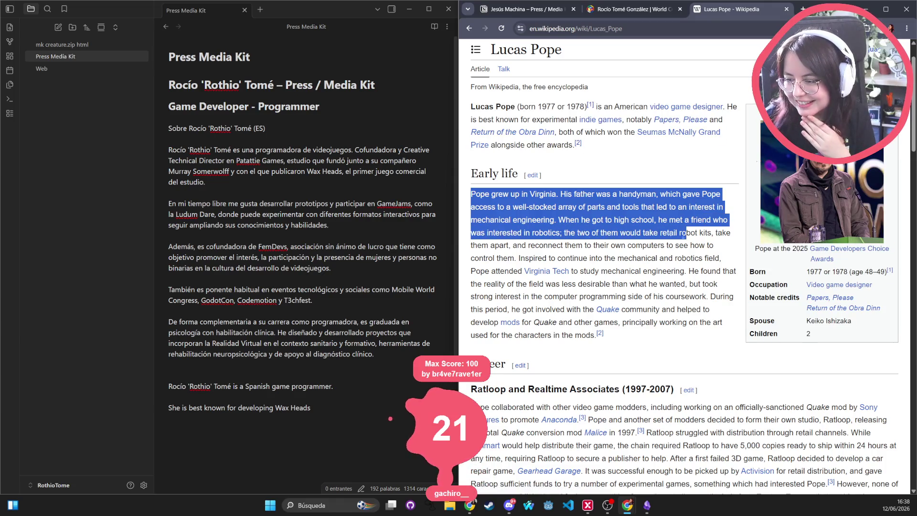
{"action": "left_click_drag", "start_coordinate": [582, 145], "coordinate": [459, 135]}
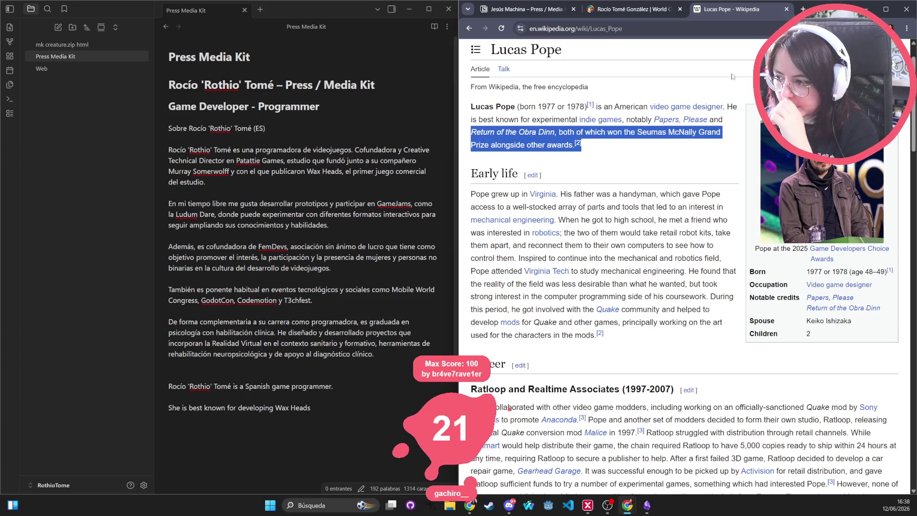
Step: Extend the Wax Heads sentence with her frequent talks in N events and social media content
{"action": "left_click", "coordinate": [319, 413]}
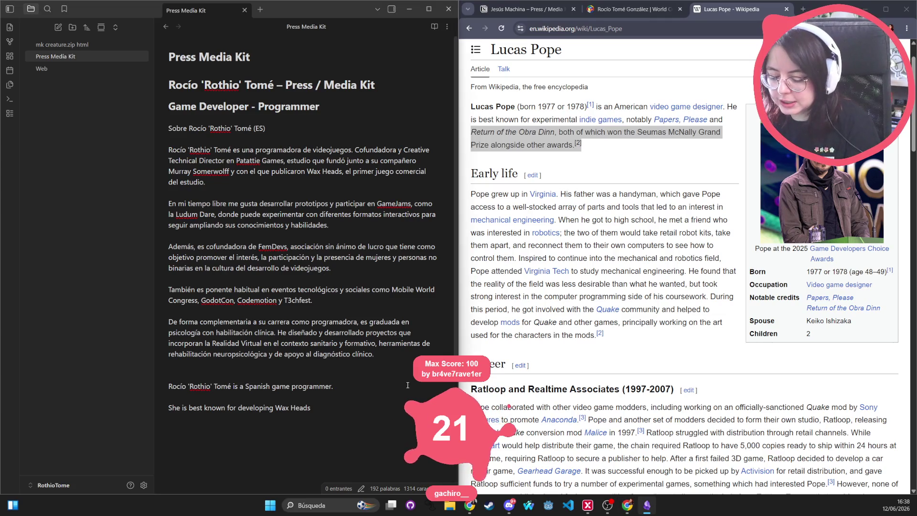
{"action": "type", "text": " and for her p"}
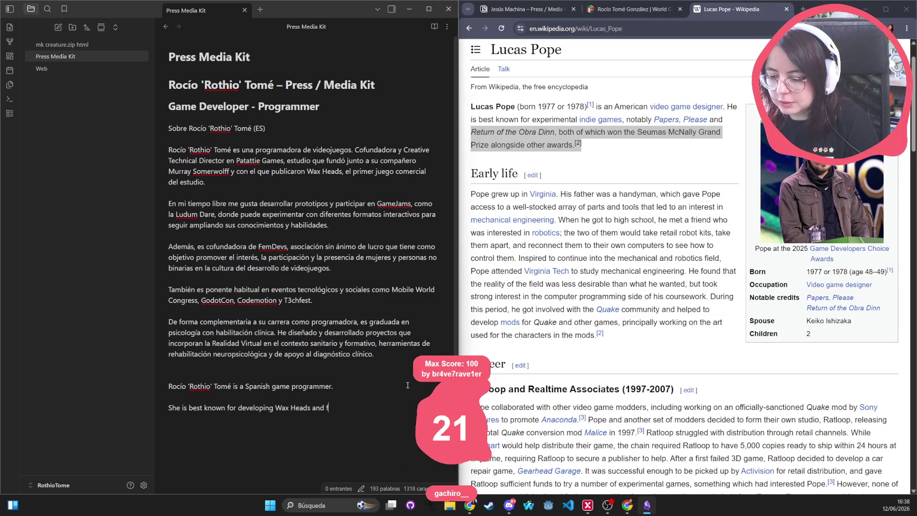
{"action": "key", "text": "BackSpace"}
{"action": "type", "text": "frequent talks in"}
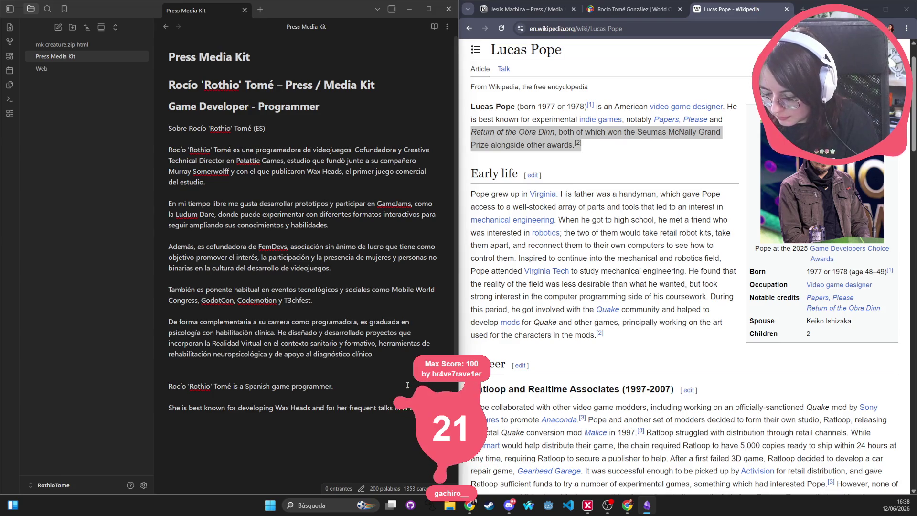
{"action": "type", "text": "and "}
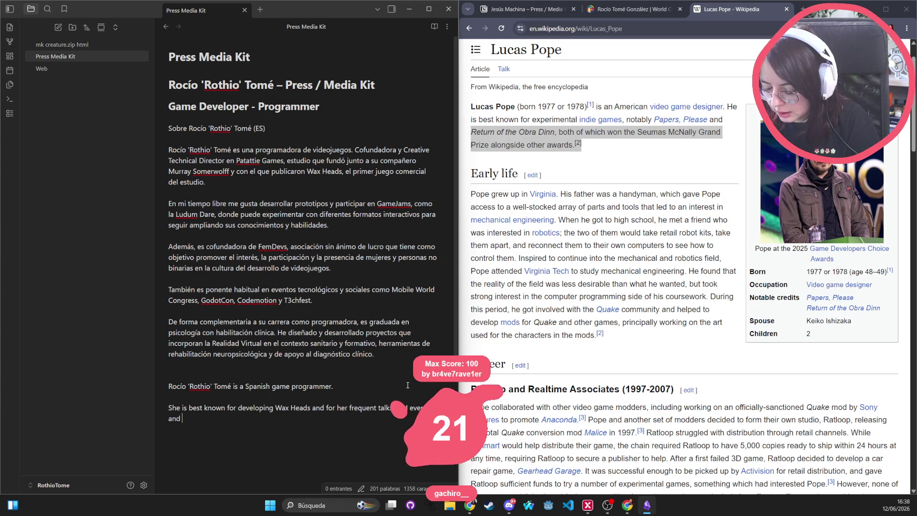
{"action": "type", "text": "content in "}
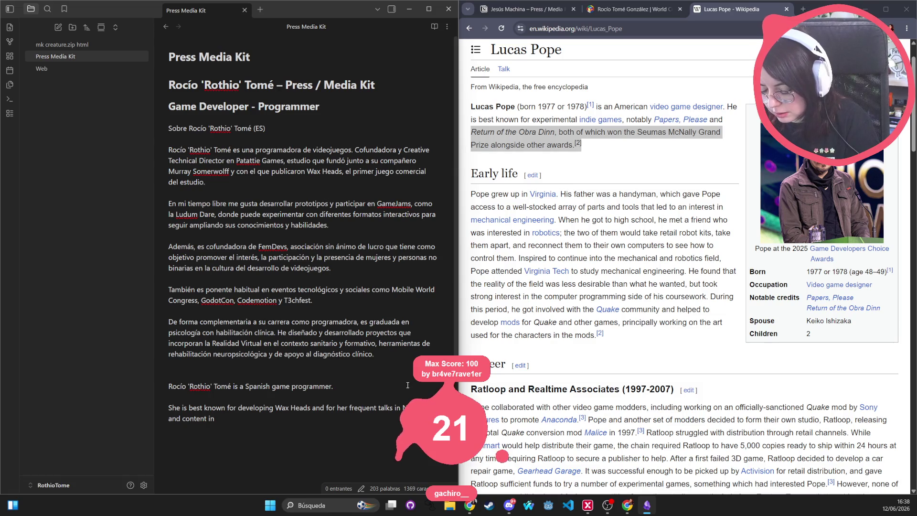
{"action": "type", "text": "social media"}
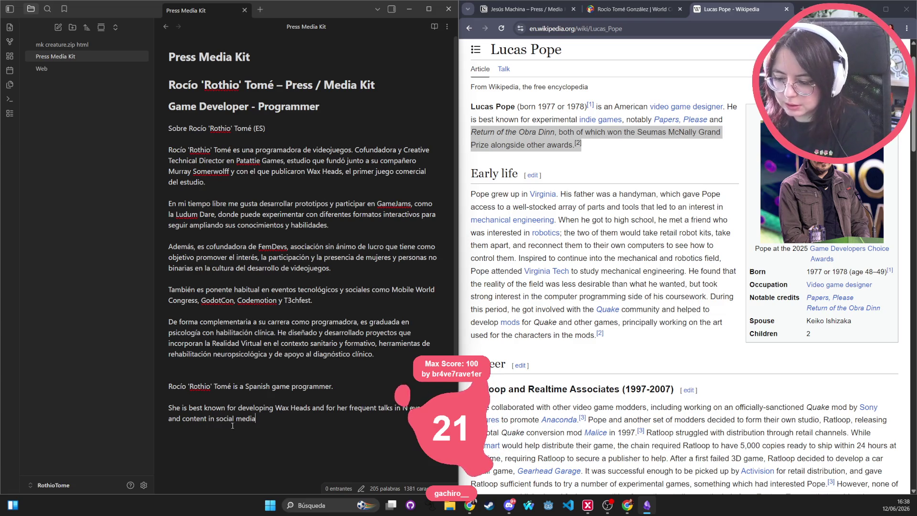
Step: Review the extended paragraph, then check the infobox Born value and its citation
{"action": "left_click_drag", "start_coordinate": [248, 427], "coordinate": [138, 407]}
{"action": "key", "text": "ctrl+c"}
{"action": "mouse_move", "coordinate": [273, 429]}
{"action": "left_mouse_down"}
{"action": "mouse_move", "coordinate": [127, 408]}
{"action": "mouse_move", "coordinate": [258, 418]}
{"action": "mouse_move", "coordinate": [386, 407]}
{"action": "left_mouse_up"}
{"action": "left_click", "coordinate": [387, 428]}
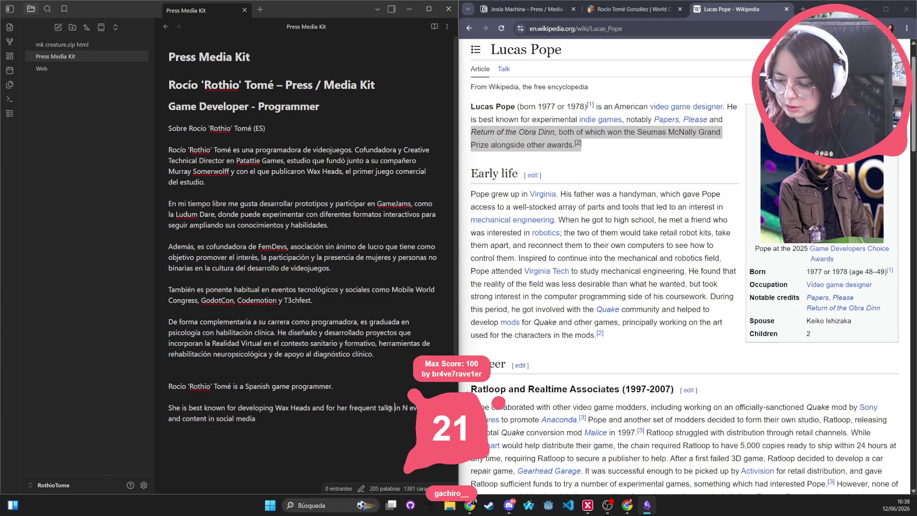
{"action": "left_click_drag", "start_coordinate": [168, 396], "coordinate": [311, 415]}
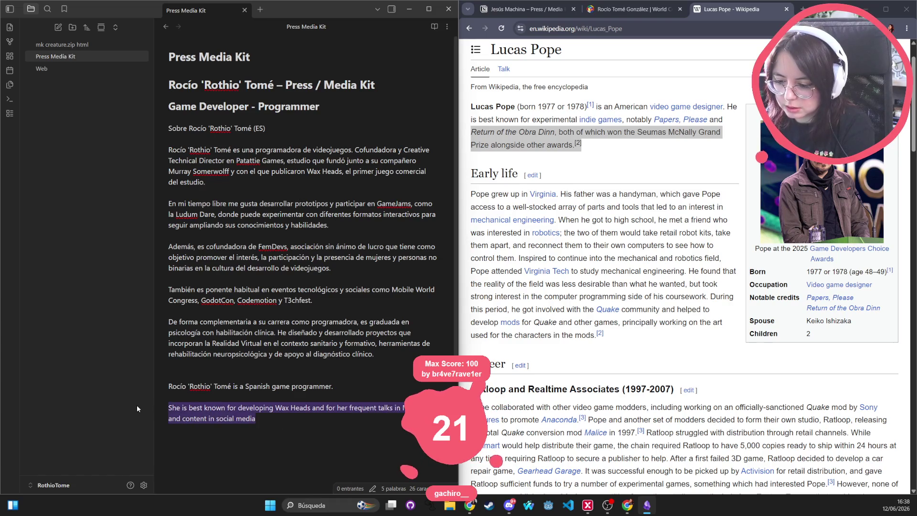
{"action": "double_click", "coordinate": [312, 409]}
{"action": "double_click", "coordinate": [370, 407]}
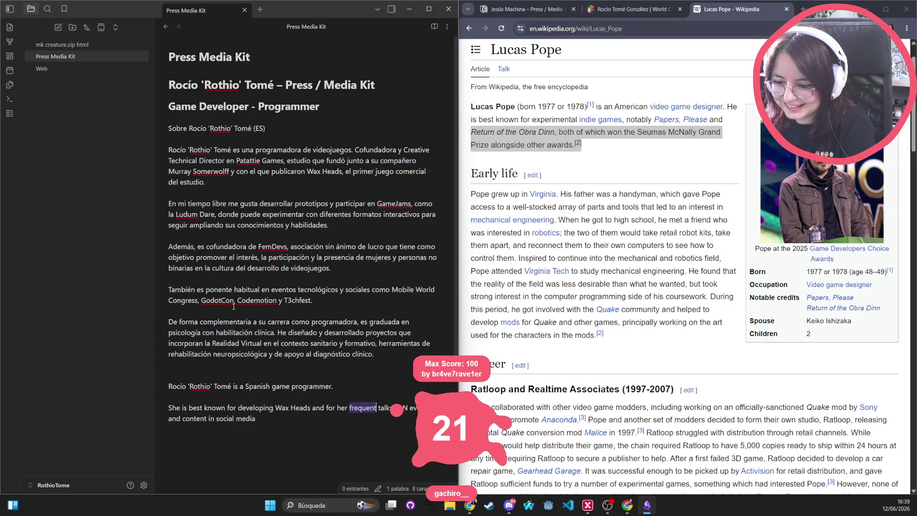
{"action": "left_click", "coordinate": [273, 376]}
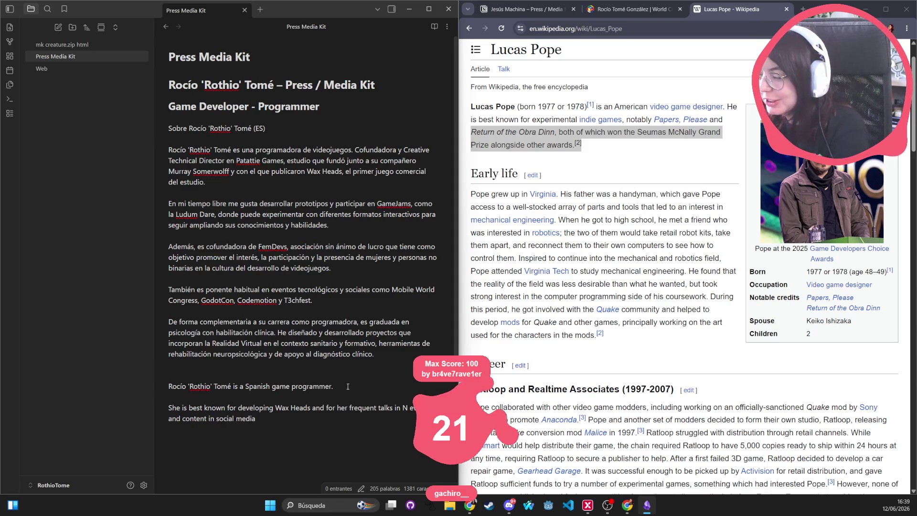
{"action": "left_click", "coordinate": [348, 386]}
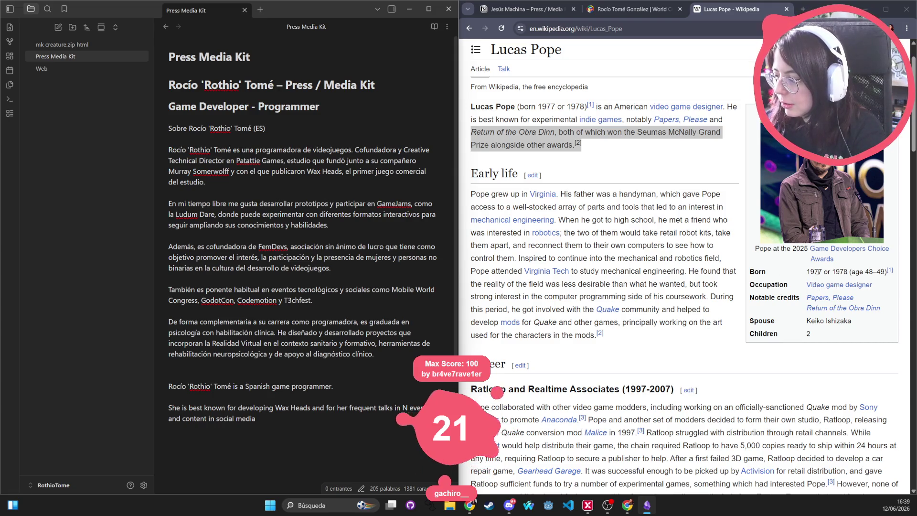
{"action": "left_click_drag", "start_coordinate": [807, 271], "coordinate": [888, 277]}
{"action": "left_click", "coordinate": [890, 270]}
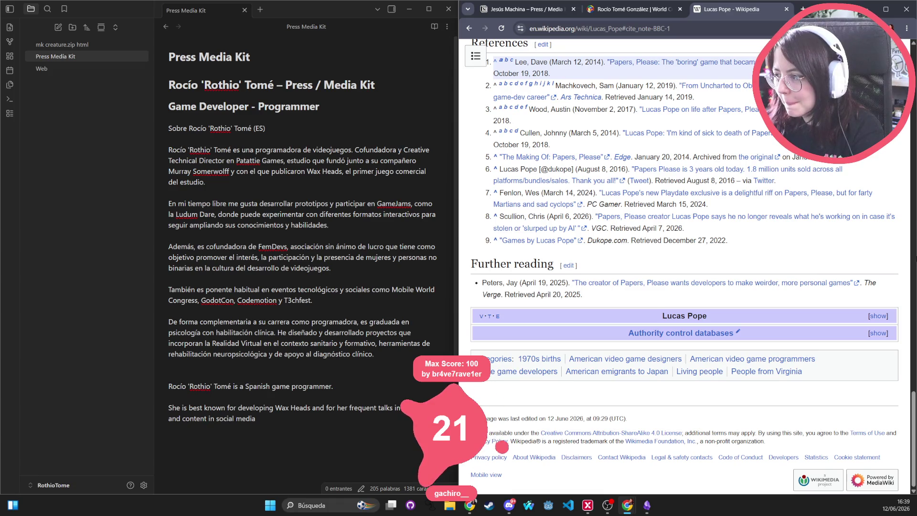
Step: Scroll the reference list, then begin selecting the English bio lines in the note
{"action": "scroll", "coordinate": [845, 293], "scroll_direction": "up", "scroll_amount": 15}
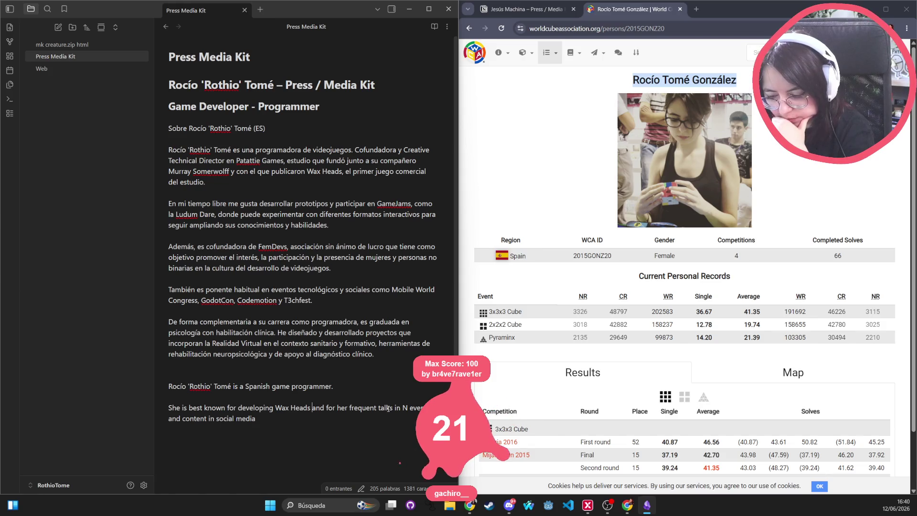
{"action": "left_click_drag", "start_coordinate": [255, 418], "coordinate": [214, 418]}
Step: Delete the empty line after 'clínico.' so the English lines follow the Spanish paragraph
{"action": "left_click_drag", "start_coordinate": [158, 410], "coordinate": [159, 388]}
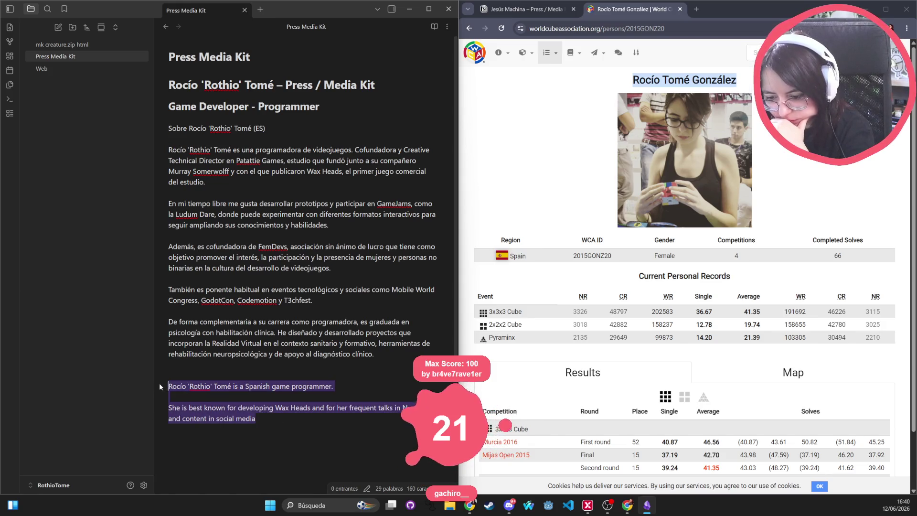
{"action": "left_click", "coordinate": [253, 368]}
{"action": "key", "text": "BackSpace"}
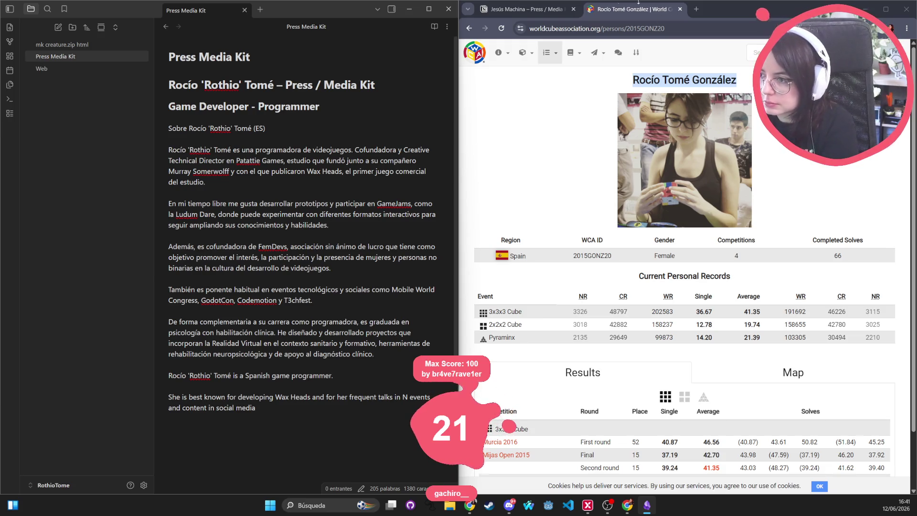
{"action": "left_click", "coordinate": [525, 9]}
Step: Scroll the note and the Notion press kit to its 'Bio corta / Short bio' section
{"action": "scroll", "coordinate": [608, 189], "scroll_direction": "down", "scroll_amount": 5}
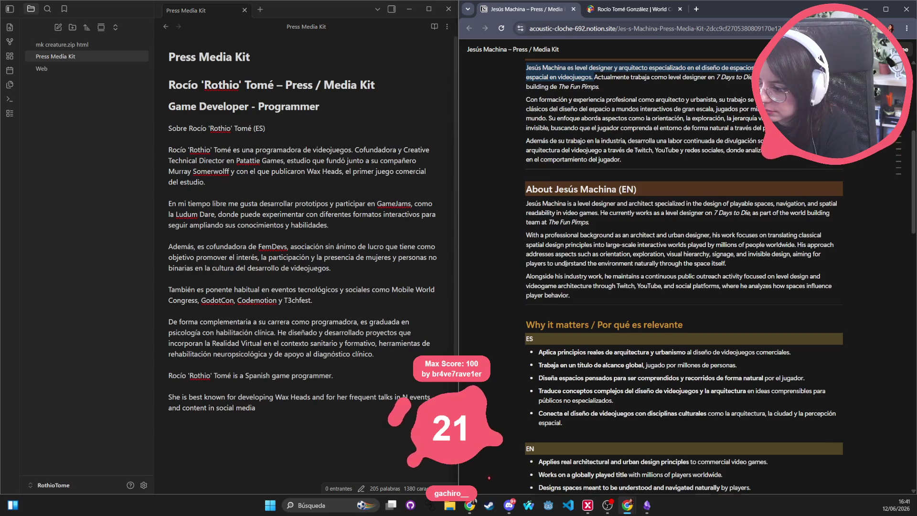
{"action": "scroll", "coordinate": [565, 263], "scroll_direction": "down", "scroll_amount": 2}
{"action": "scroll", "coordinate": [545, 320], "scroll_direction": "down", "scroll_amount": 4}
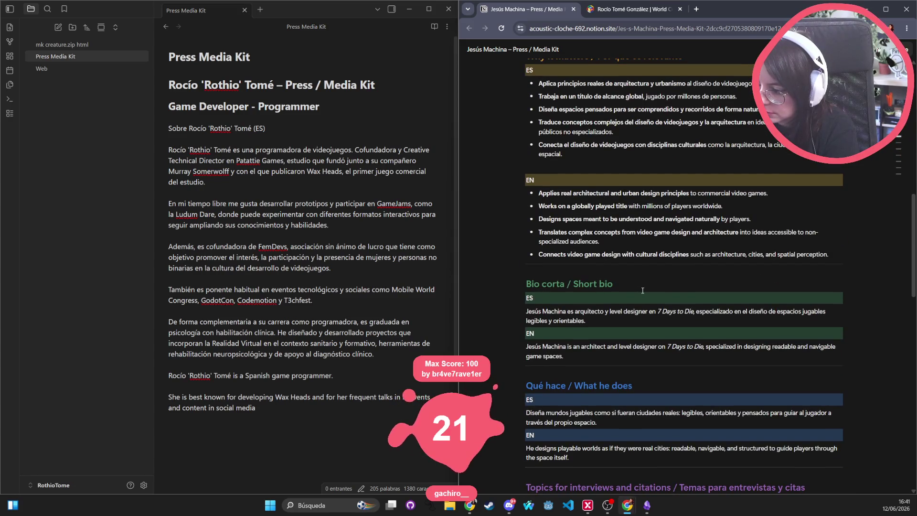
{"action": "scroll", "coordinate": [642, 288], "scroll_direction": "down", "scroll_amount": 4}
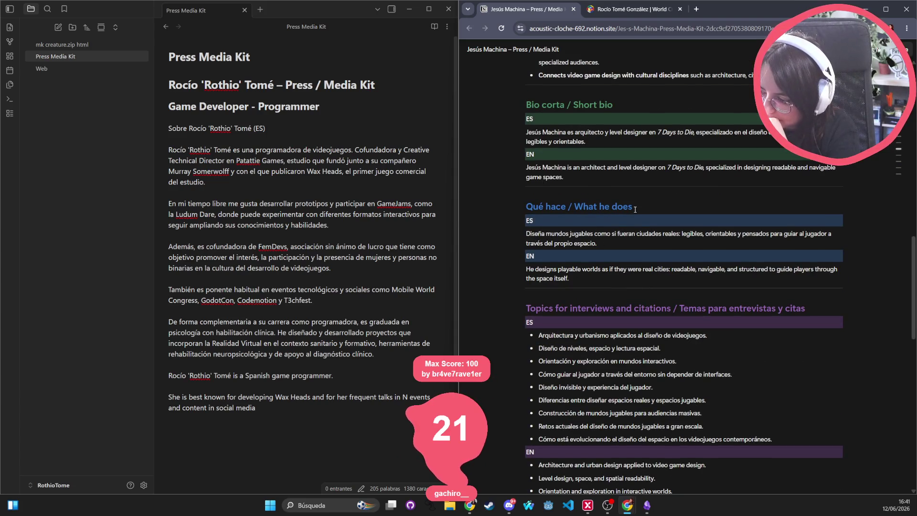
{"action": "scroll", "coordinate": [635, 209], "scroll_direction": "up", "scroll_amount": 10}
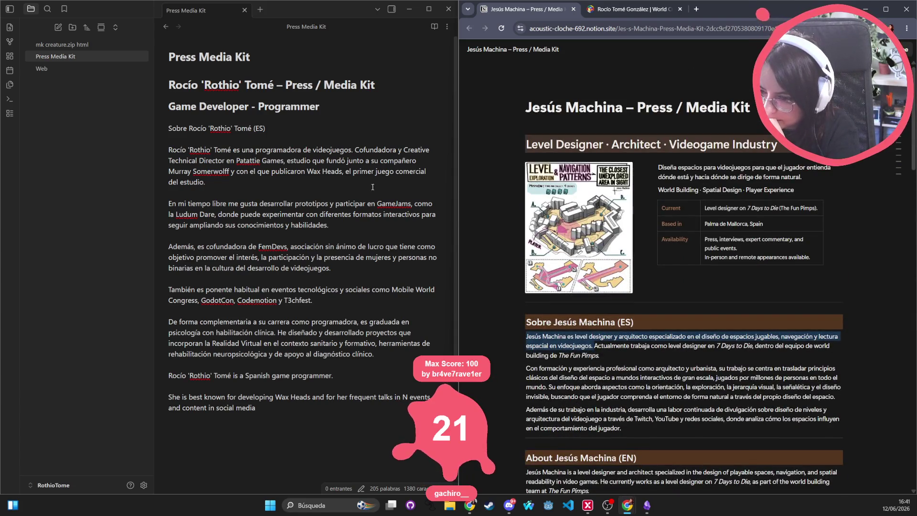
{"action": "left_click", "coordinate": [337, 126]}
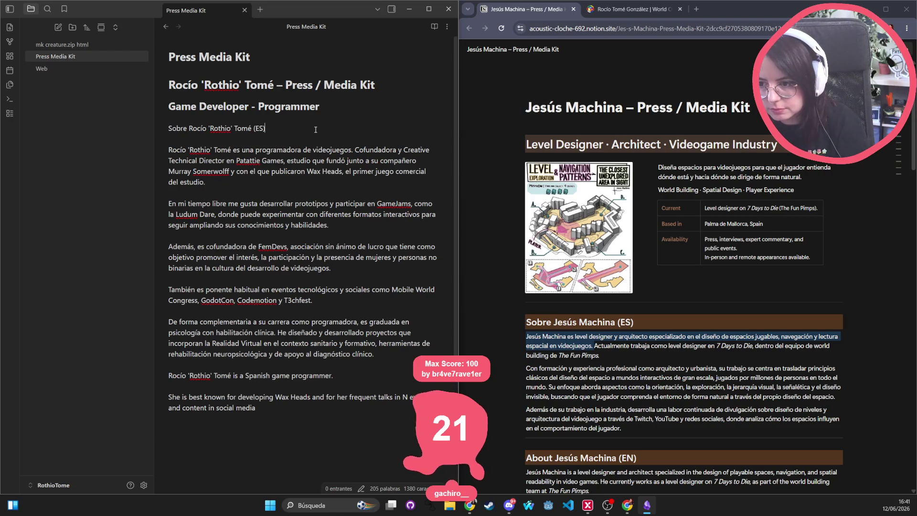
{"action": "scroll", "coordinate": [364, 187], "scroll_direction": "down", "scroll_amount": 3}
{"action": "scroll", "coordinate": [535, 240], "scroll_direction": "down", "scroll_amount": 10}
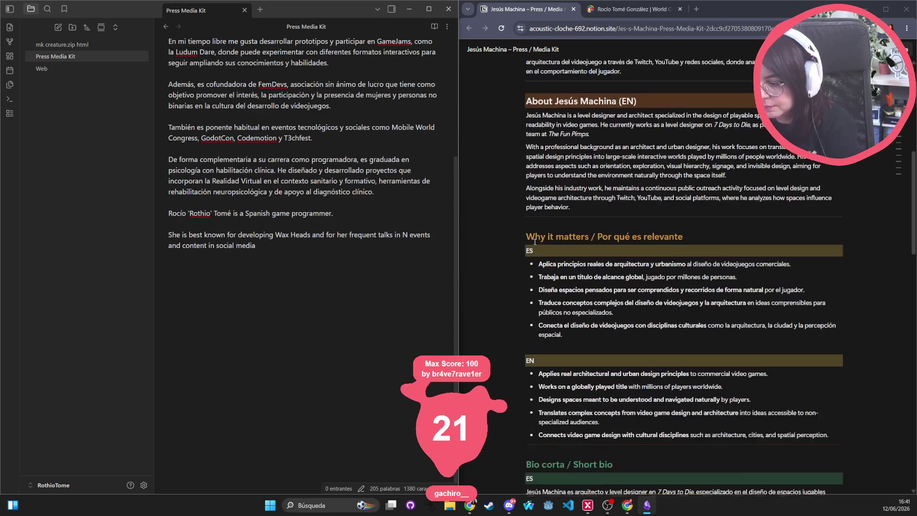
{"action": "scroll", "coordinate": [304, 212], "scroll_direction": "up", "scroll_amount": 3}
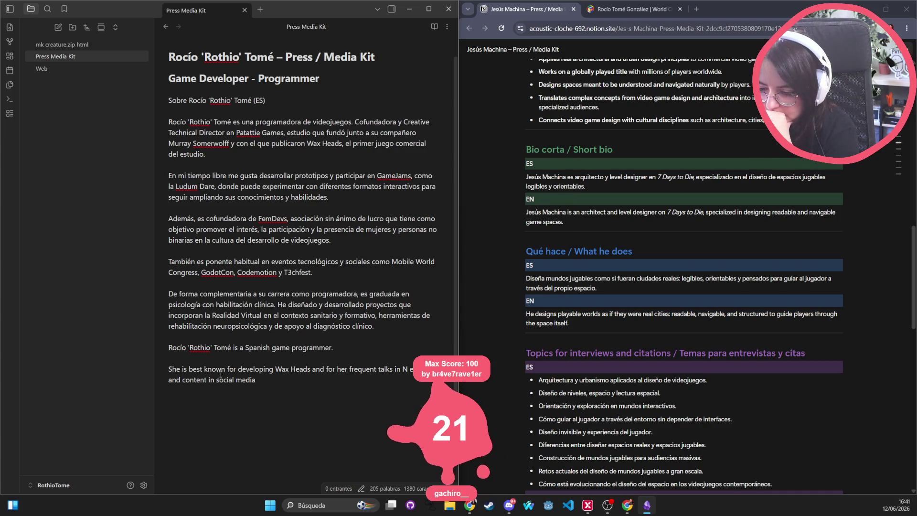
Step: Paste 'She is best known…' after 'programmer.' and fix the spacing around the period
{"action": "left_click", "coordinate": [340, 347]}
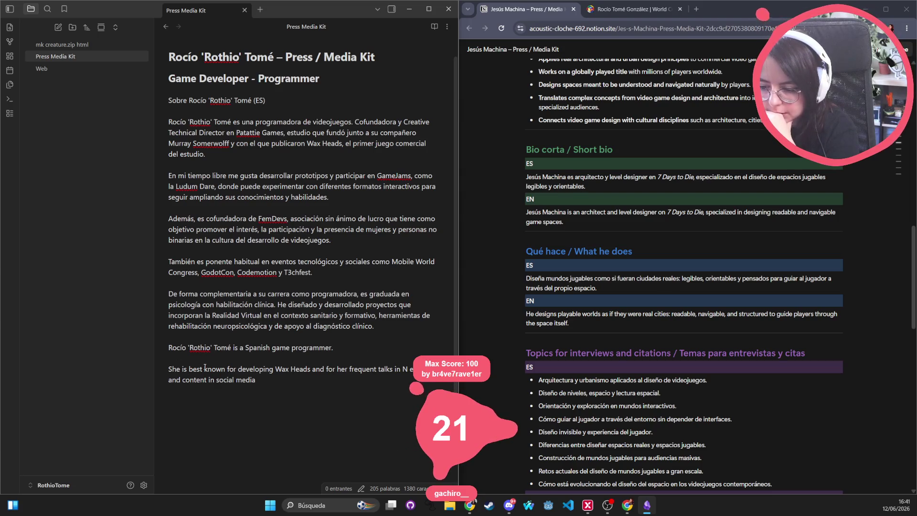
{"action": "left_click_drag", "start_coordinate": [291, 378], "coordinate": [144, 368]}
{"action": "left_click", "coordinate": [333, 348]}
{"action": "key", "text": "ctrl+v"}
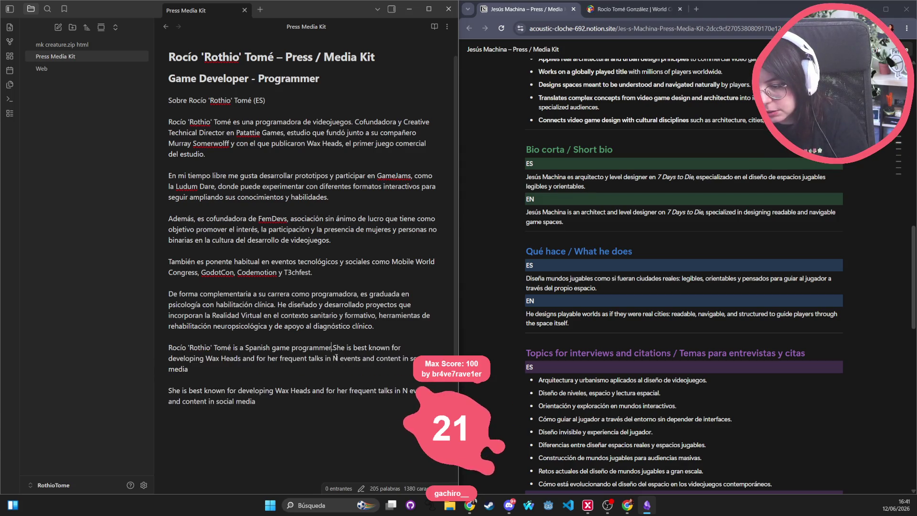
{"action": "left_click", "coordinate": [333, 347]}
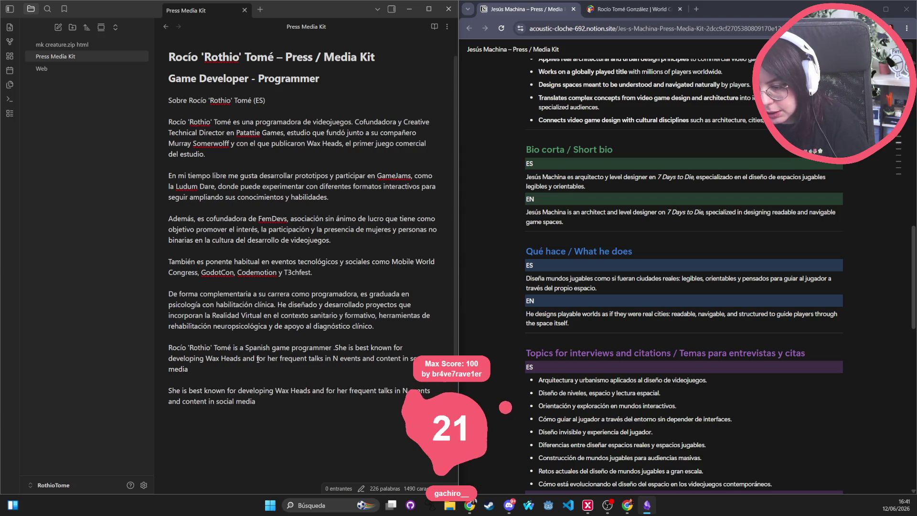
{"action": "key", "text": "BackSpace"}
{"action": "key", "text": "Right"}
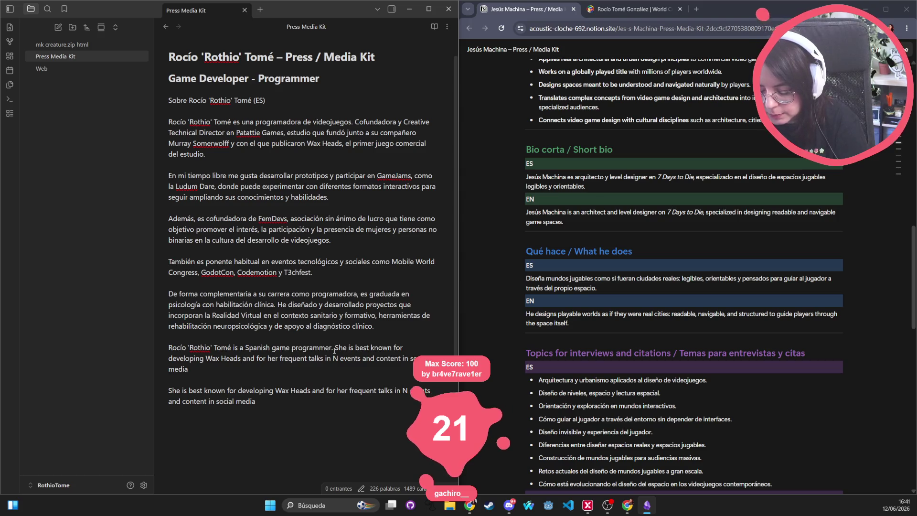
{"action": "type", "text": "in the"}
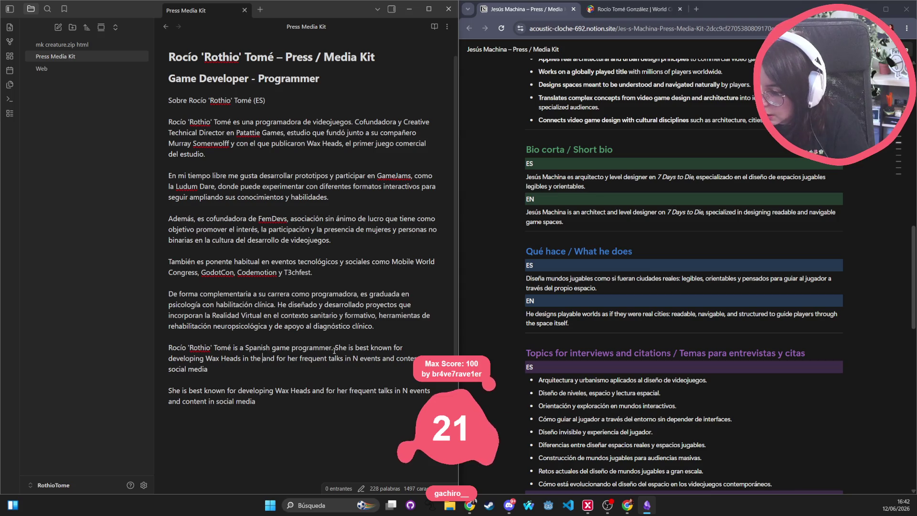
{"action": "key", "text": "BackSpace"}
{"action": "key", "text": "BackSpace"}
{"action": "key", "text": "BackSpace"}
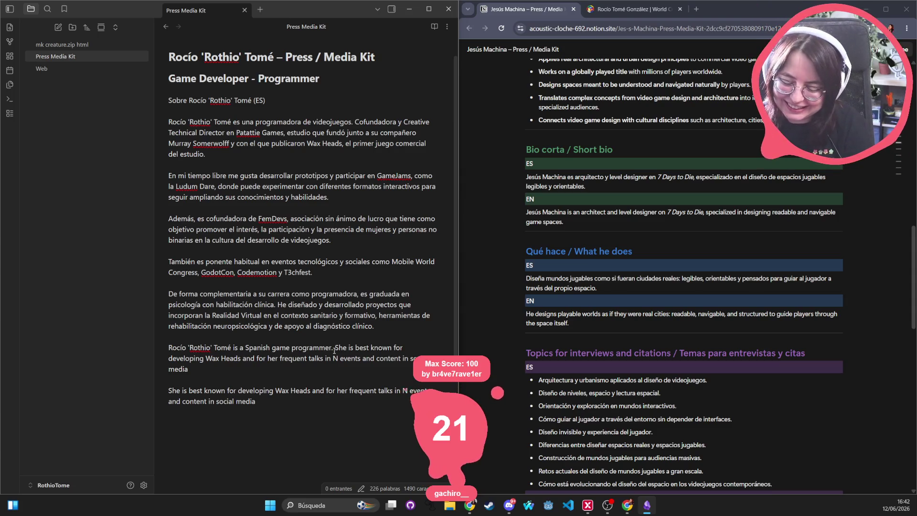
Step: Add 'in Patattie Games, the studio she co-founded' and replace N with 'game development and technology'
{"action": "type", "text": "in Patattuie Games, the s"}
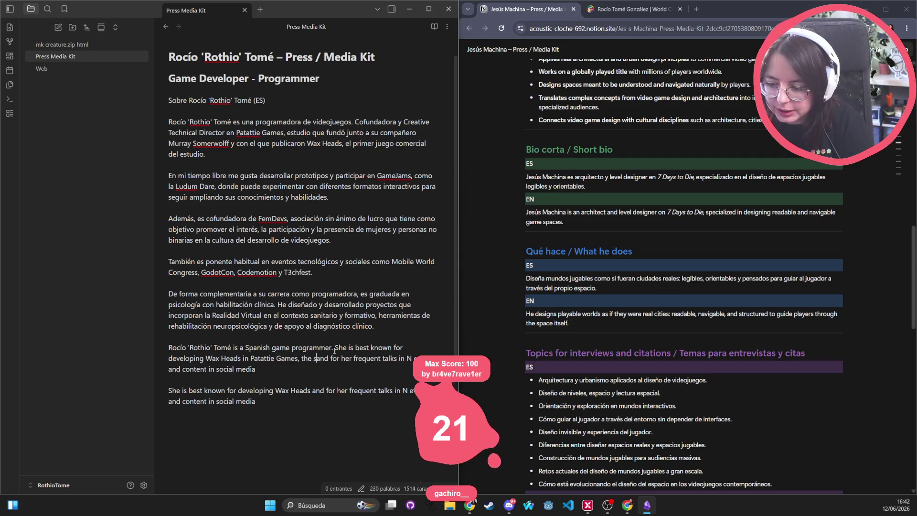
{"action": "type", "text": "tudio she founded"}
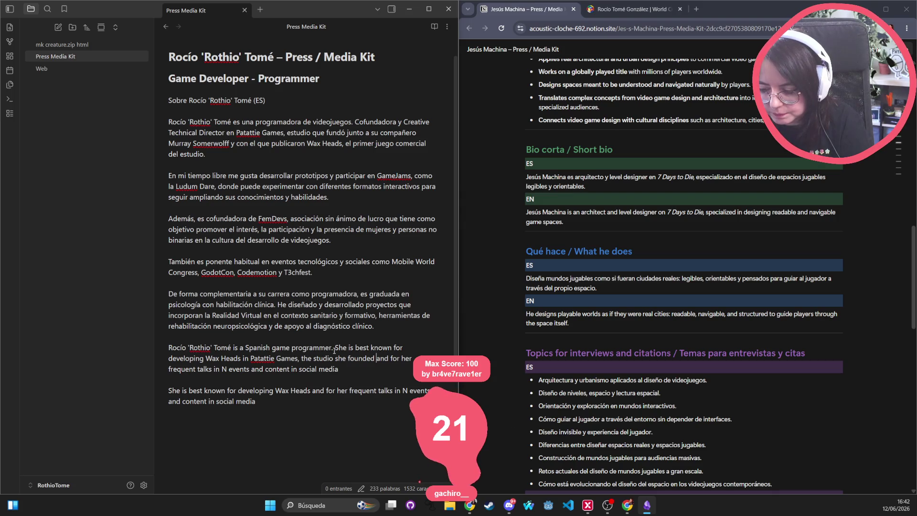
{"action": "type", "text": " ,"}
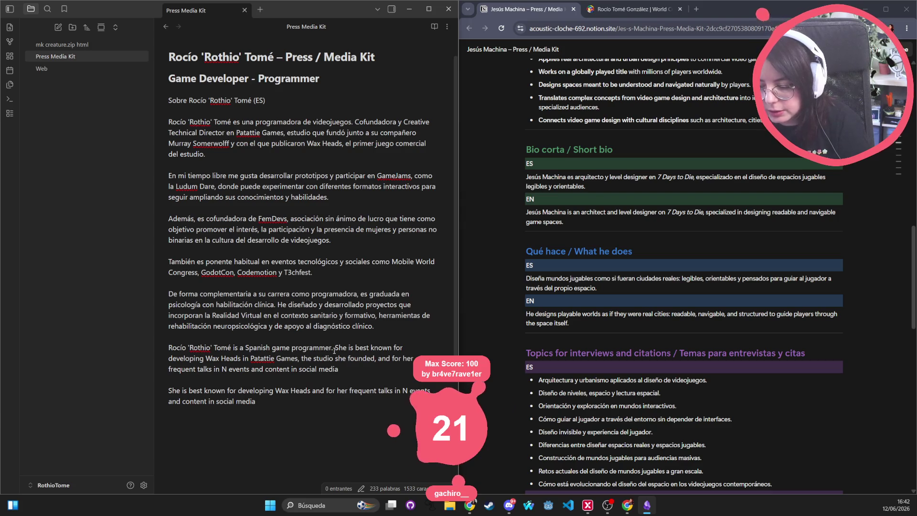
{"action": "type", "text": "co-"}
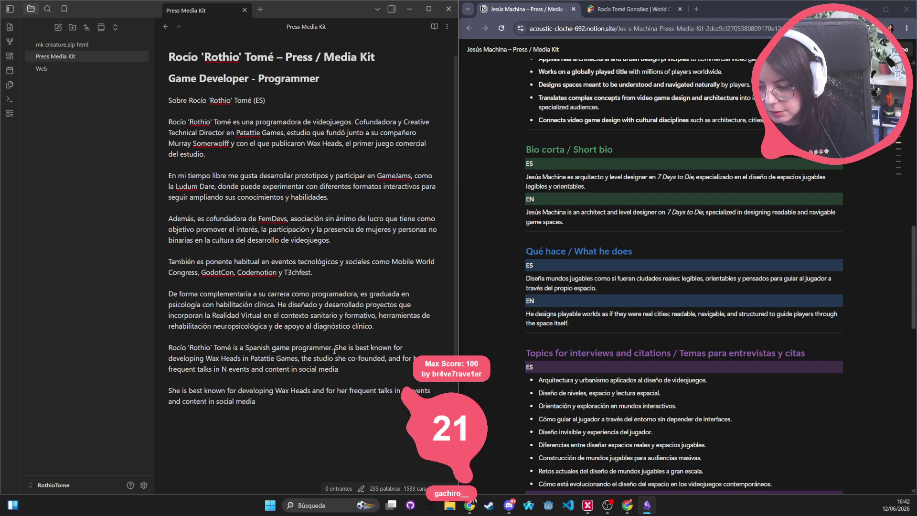
{"action": "double_click", "coordinate": [223, 370]}
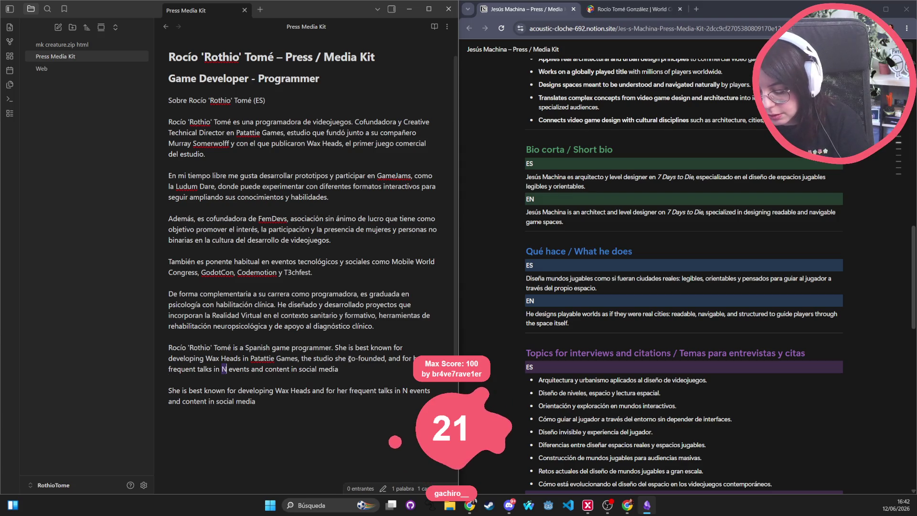
{"action": "type", "text": "game deve"}
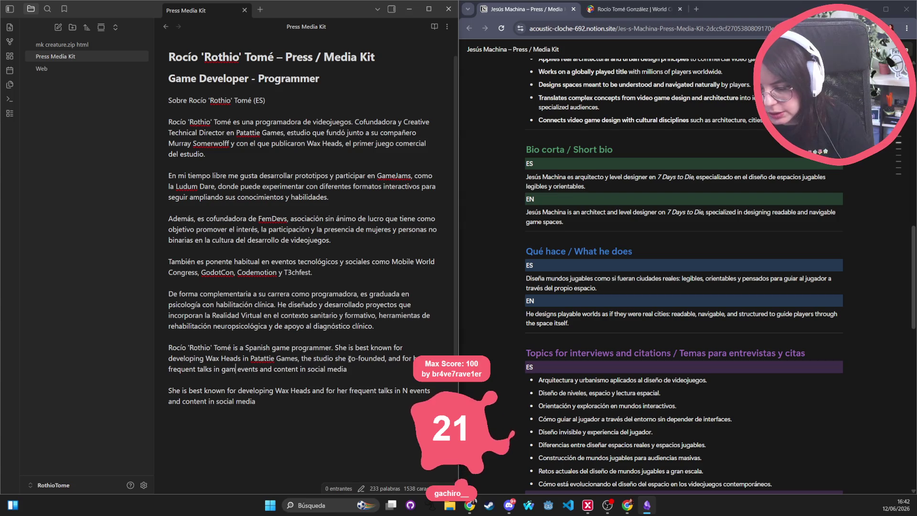
{"action": "type", "text": "lopment and techno"}
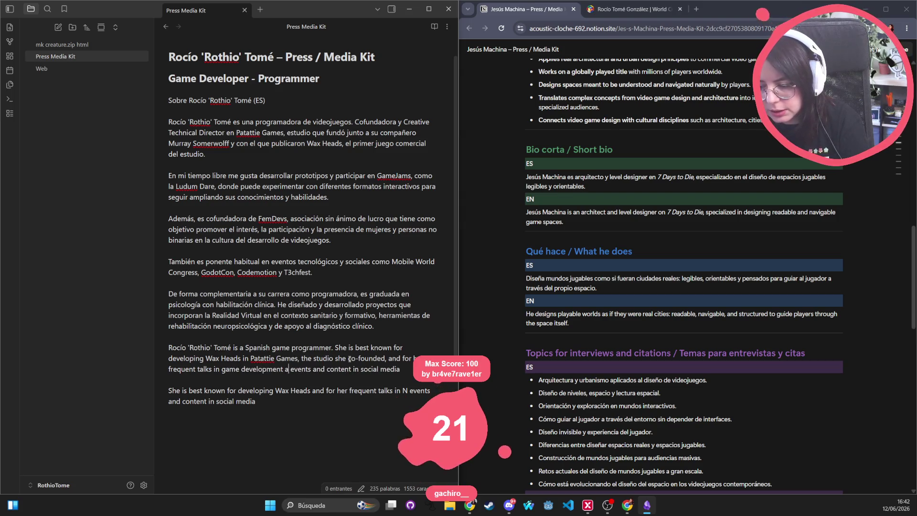
{"action": "type", "text": "logy"}
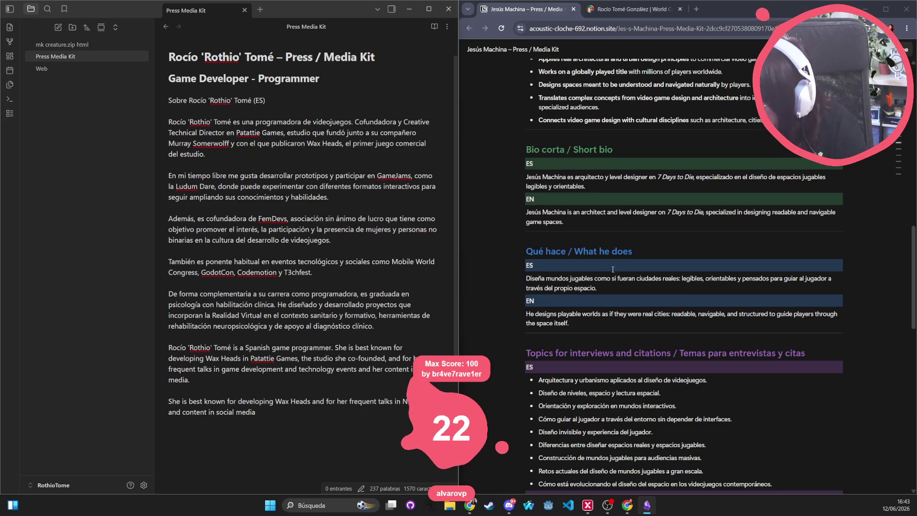
{"action": "scroll", "coordinate": [750, 223], "scroll_direction": "up", "scroll_amount": 10}
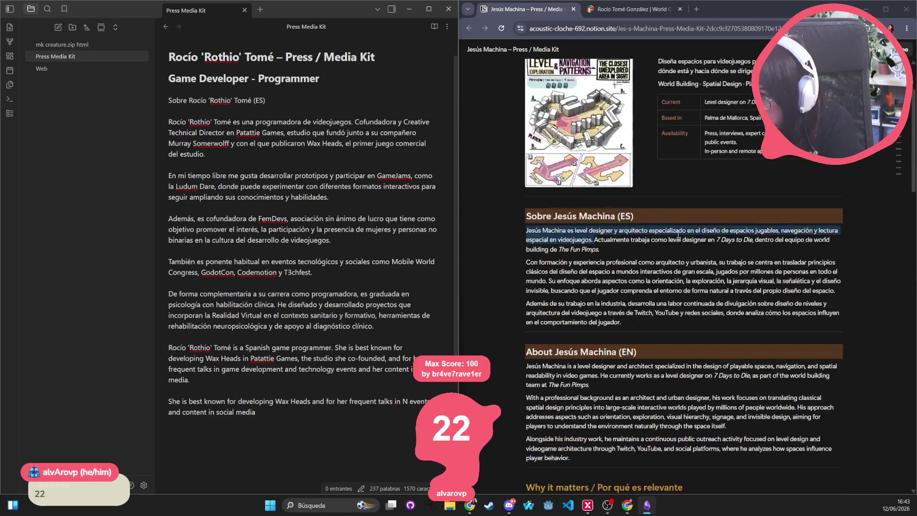
{"action": "scroll", "coordinate": [660, 404], "scroll_direction": "down", "scroll_amount": 2}
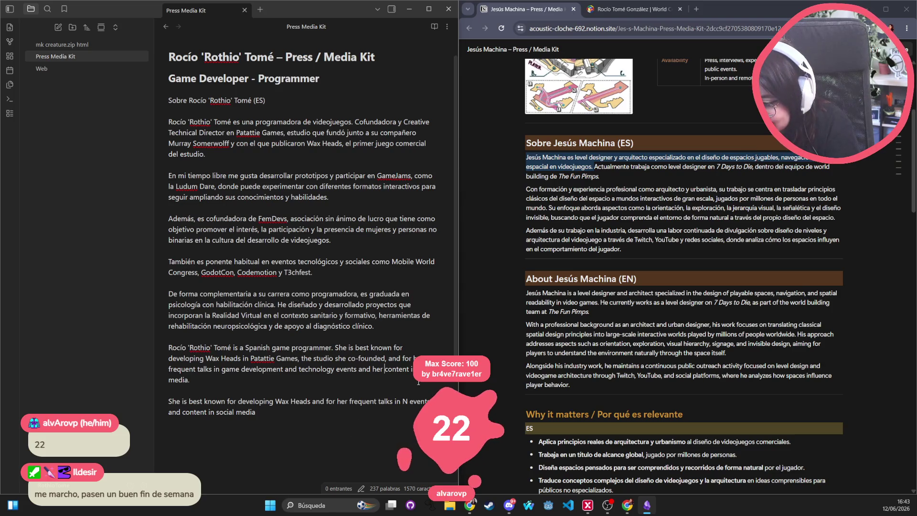
Step: Reword the sentence ending to 'through Twitch, Youtube and social media'
{"action": "double_click", "coordinate": [402, 373]}
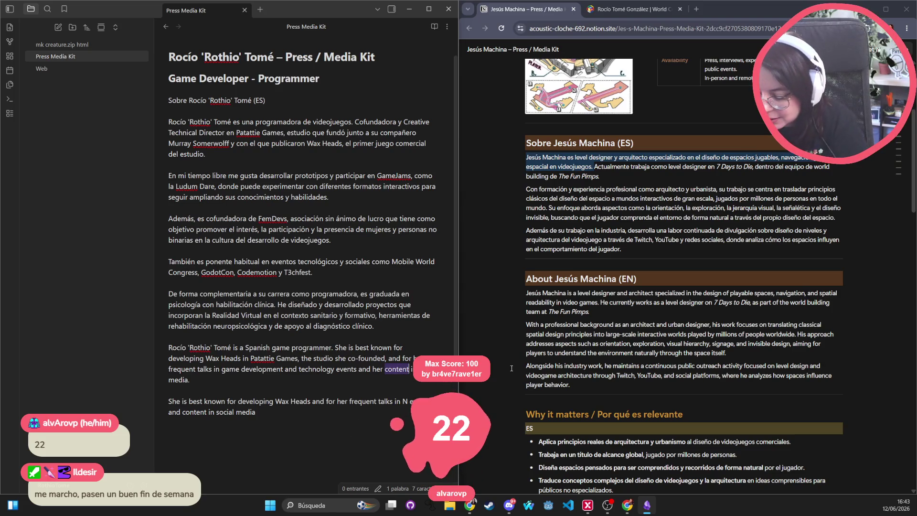
{"action": "type", "text": "public ou"}
{"action": "key", "text": "ctrl+z"}
{"action": "key", "text": "ctrl+Left"}
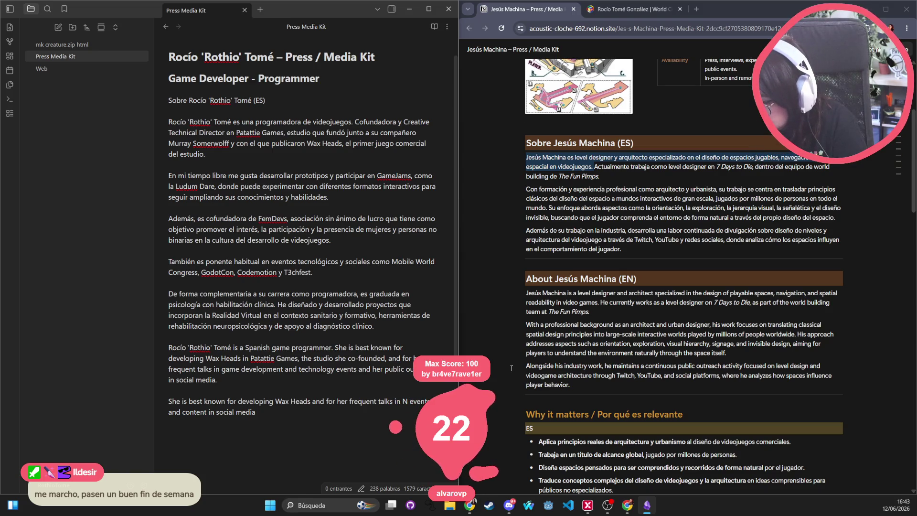
{"action": "key", "text": "BackSpace"}
{"action": "key", "text": "BackSpace"}
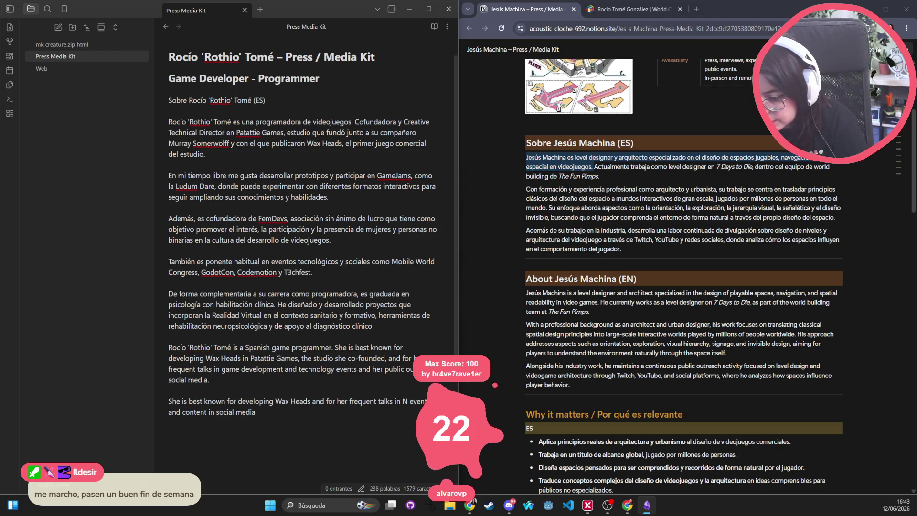
{"action": "type", "text": "throw"}
{"action": "key", "text": "BackSpace"}
{"action": "type", "text": "ugh Twit"}
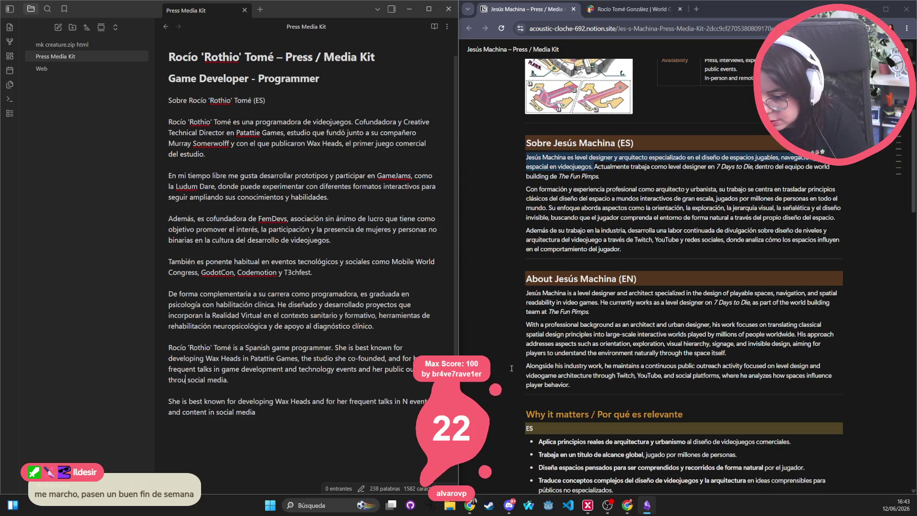
{"action": "type", "text": "ch, youtu"}
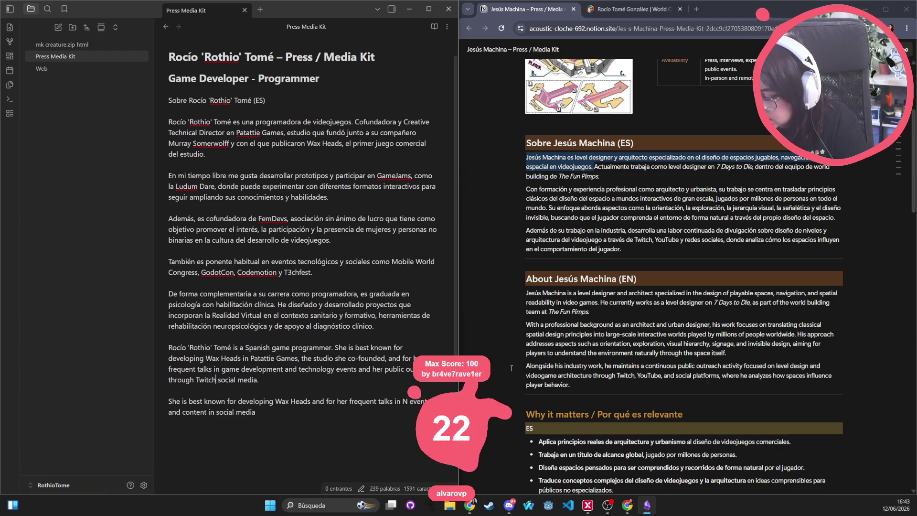
{"action": "key", "text": "BackSpace"}
{"action": "key", "text": "BackSpace"}
{"action": "key", "text": "BackSpace"}
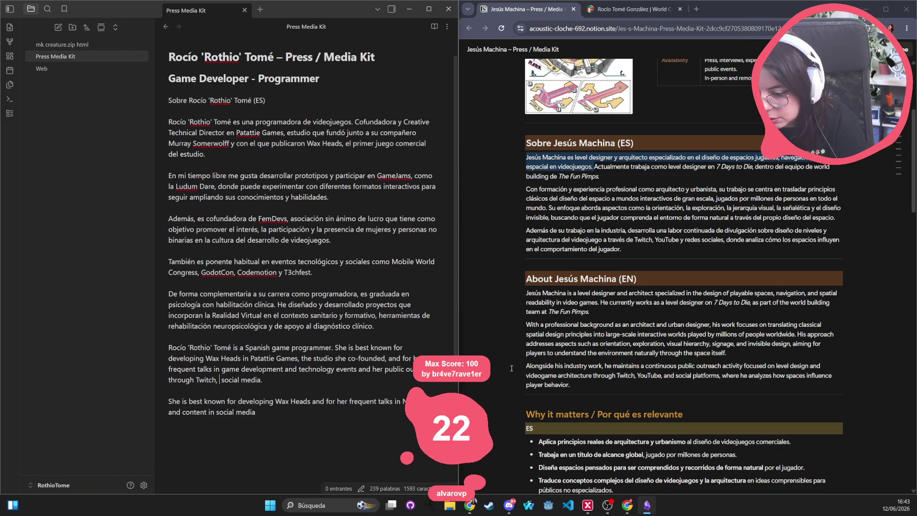
{"action": "type", "text": "an"}
{"action": "key", "text": "BackSpace"}
{"action": "key", "text": "BackSpace"}
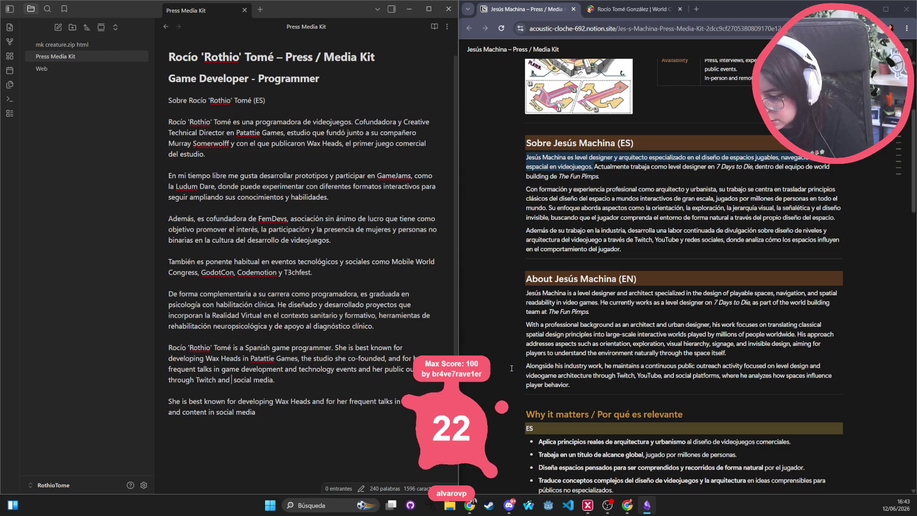
{"action": "key", "text": "BackSpace"}
{"action": "type", "text": ", Youtube and"}
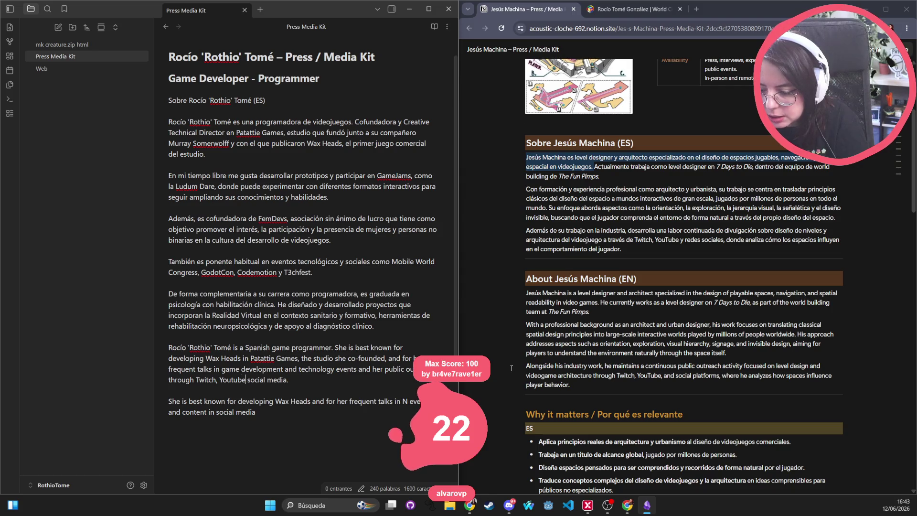
{"action": "left_click", "coordinate": [696, 10]}
Step: Go to YouTube in its own window and search for 'rocio tome'
{"action": "type", "text": "youtube.com"}
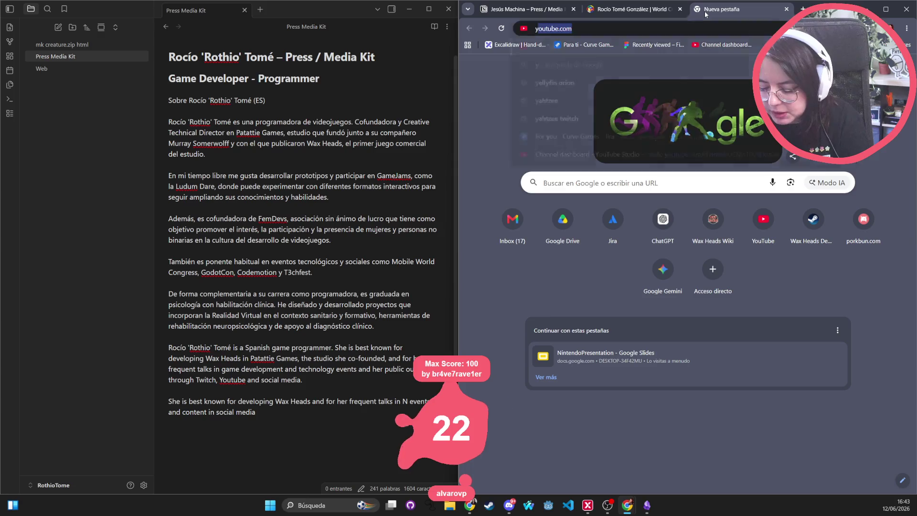
{"action": "key", "text": "Return"}
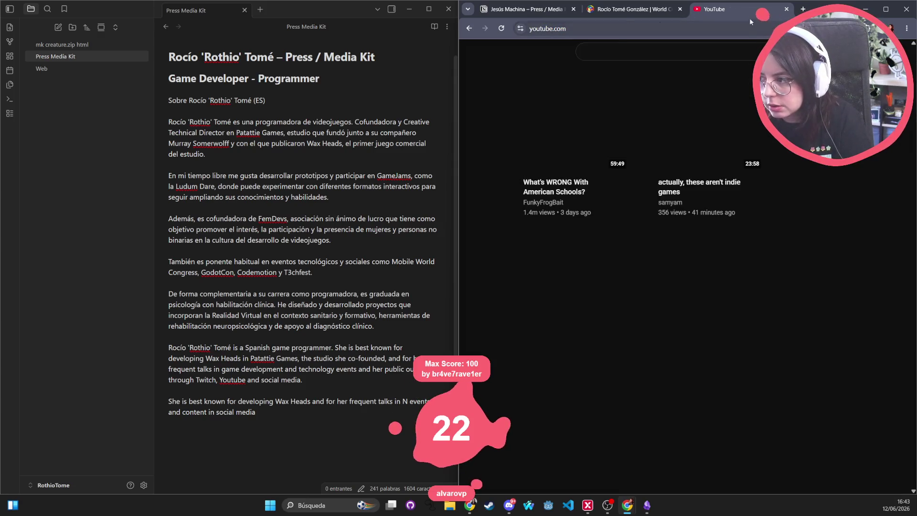
{"action": "mouse_move", "coordinate": [735, 9]}
{"action": "left_mouse_down"}
{"action": "mouse_move", "coordinate": [336, 93]}
{"action": "mouse_move", "coordinate": [261, 93]}
{"action": "left_mouse_up"}
{"action": "left_click", "coordinate": [385, 131]}
{"action": "type", "text": "rocio tome"}
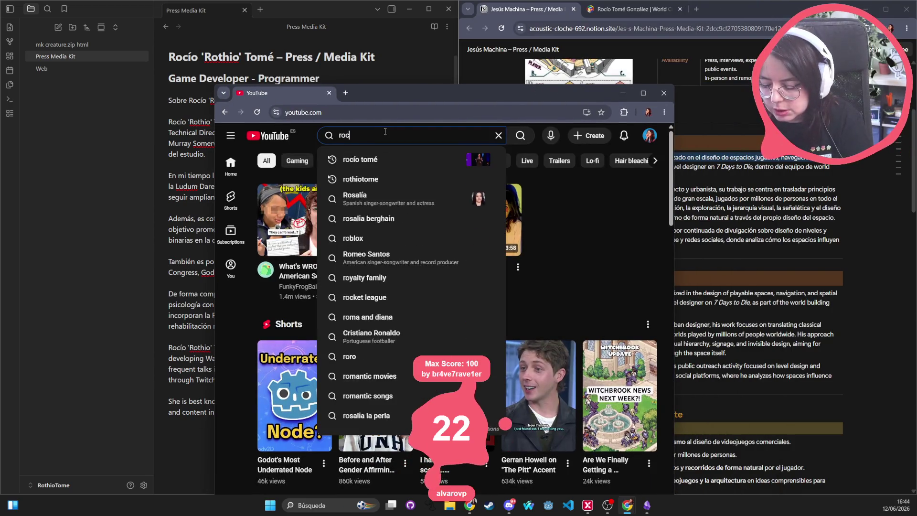
{"action": "key", "text": "Return"}
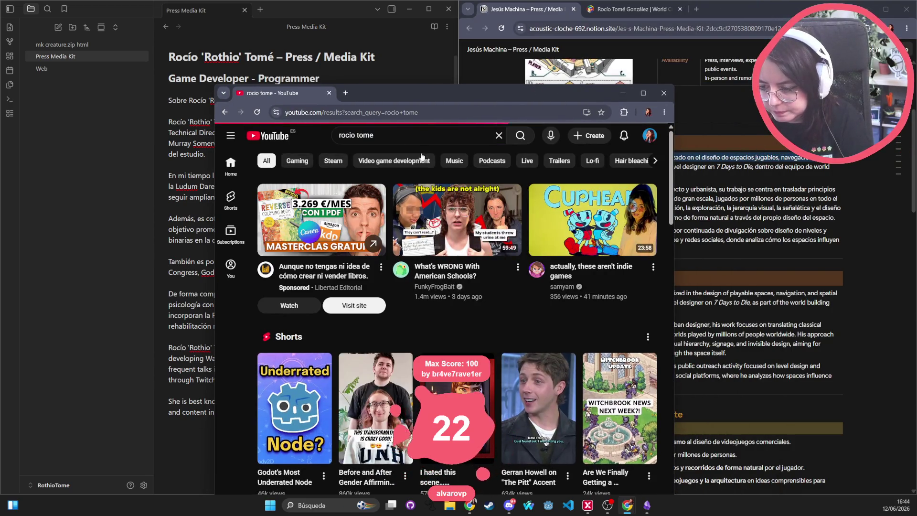
Step: Browse down the 'rocio tome' results, previewing videos, until the Witchcraft Starter Kit video
{"action": "scroll", "coordinate": [380, 310], "scroll_direction": "down", "scroll_amount": 1}
{"action": "scroll", "coordinate": [381, 311], "scroll_direction": "down", "scroll_amount": 10}
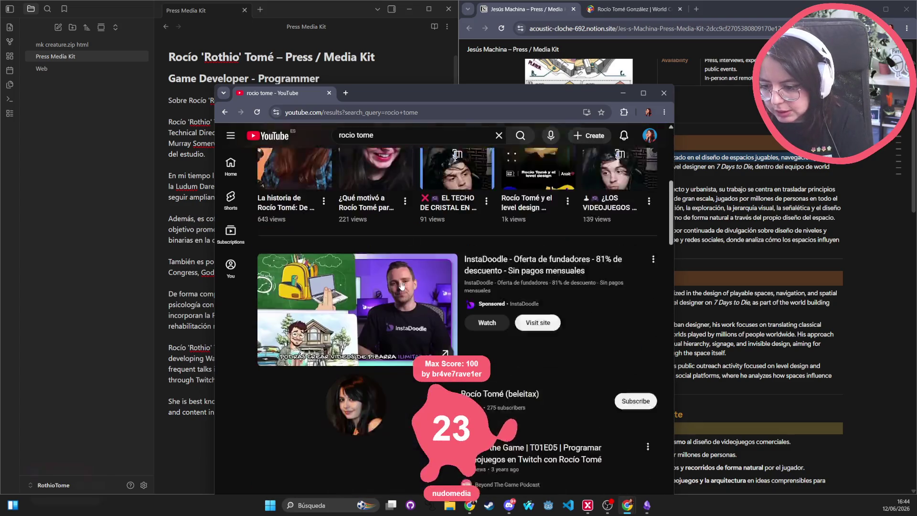
{"action": "scroll", "coordinate": [367, 264], "scroll_direction": "down", "scroll_amount": 10}
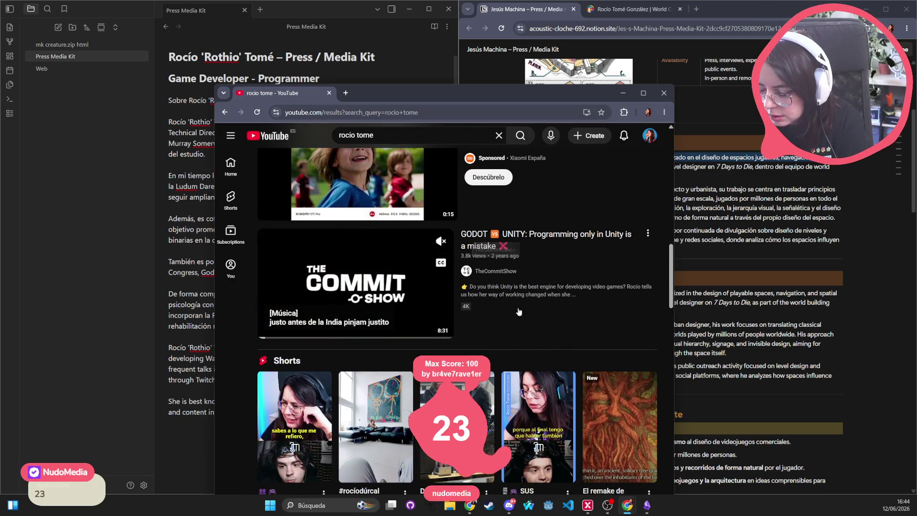
{"action": "scroll", "coordinate": [360, 302], "scroll_direction": "down", "scroll_amount": 10}
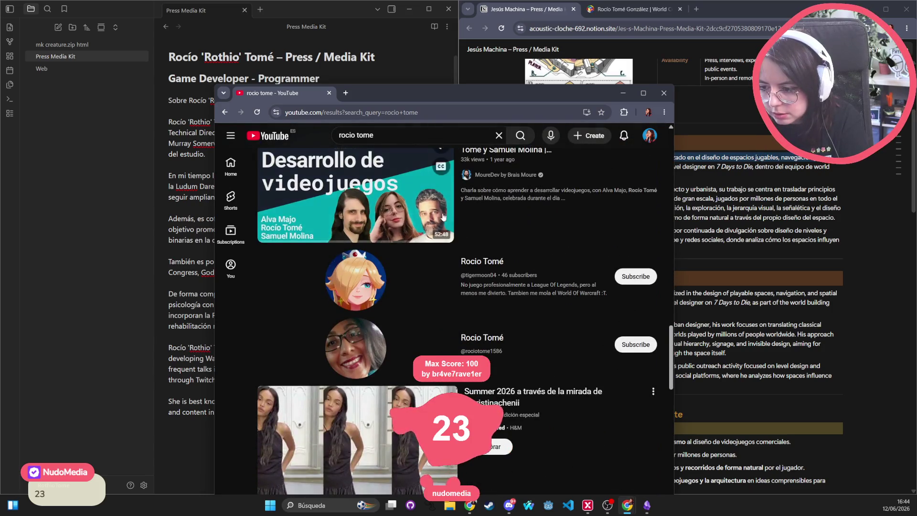
{"action": "scroll", "coordinate": [477, 358], "scroll_direction": "up", "scroll_amount": 2}
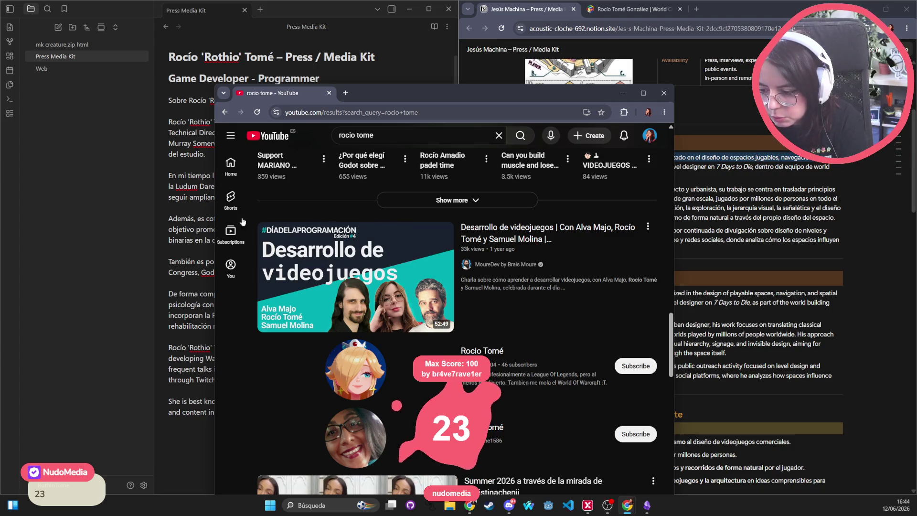
{"action": "scroll", "coordinate": [426, 324], "scroll_direction": "down", "scroll_amount": 5}
{"action": "scroll", "coordinate": [425, 320], "scroll_direction": "down", "scroll_amount": 2}
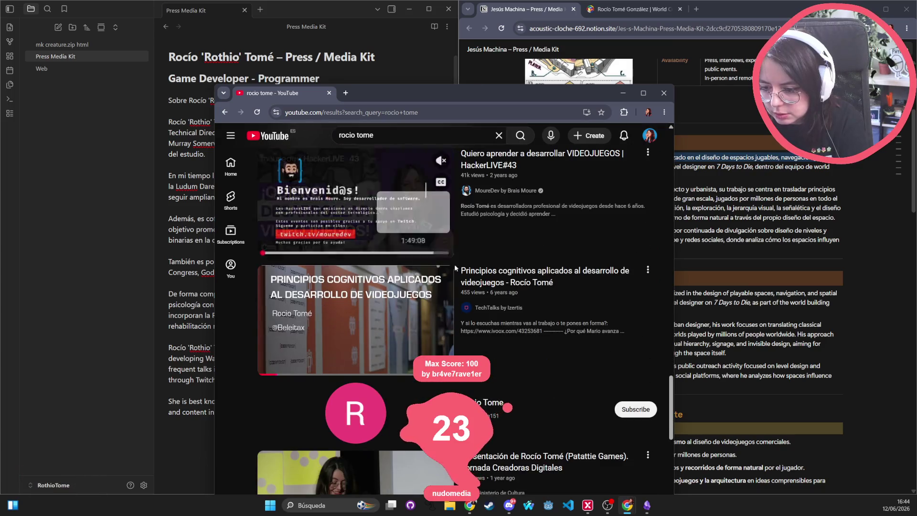
{"action": "scroll", "coordinate": [406, 239], "scroll_direction": "down", "scroll_amount": 5}
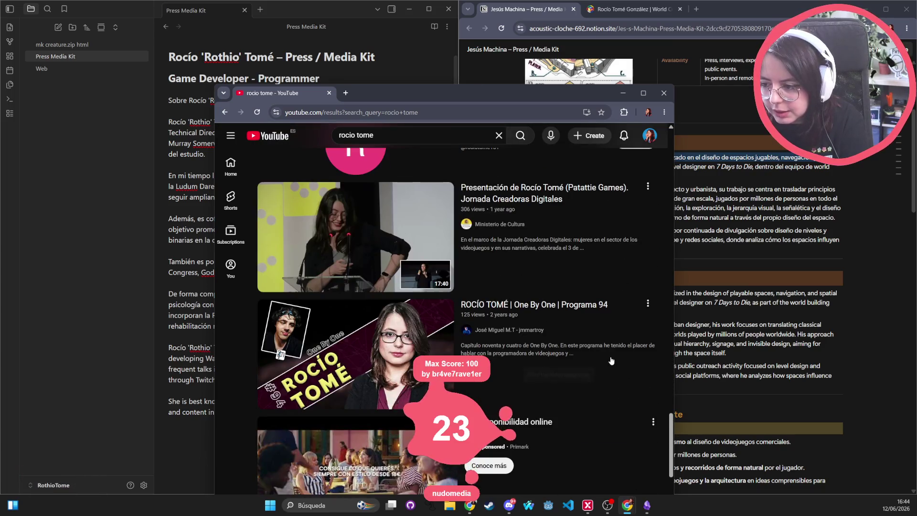
{"action": "mouse_move", "coordinate": [497, 386]}
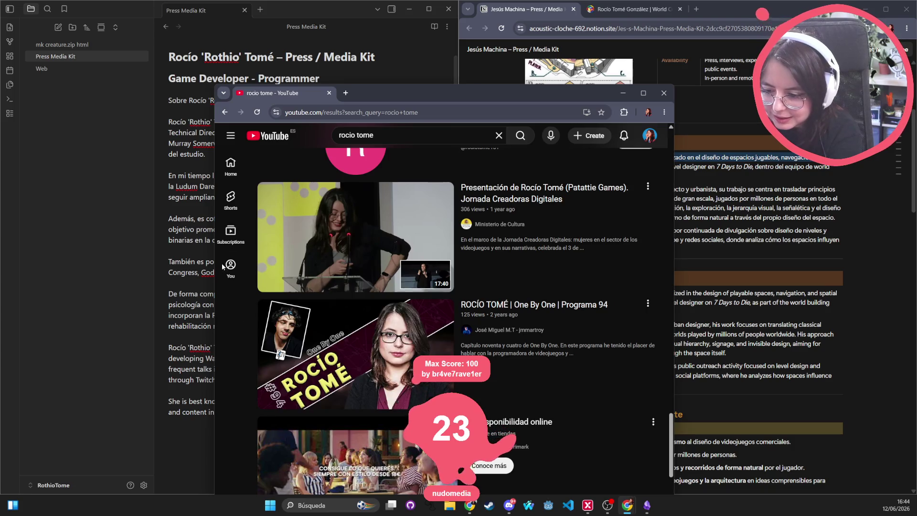
{"action": "mouse_move", "coordinate": [224, 266]}
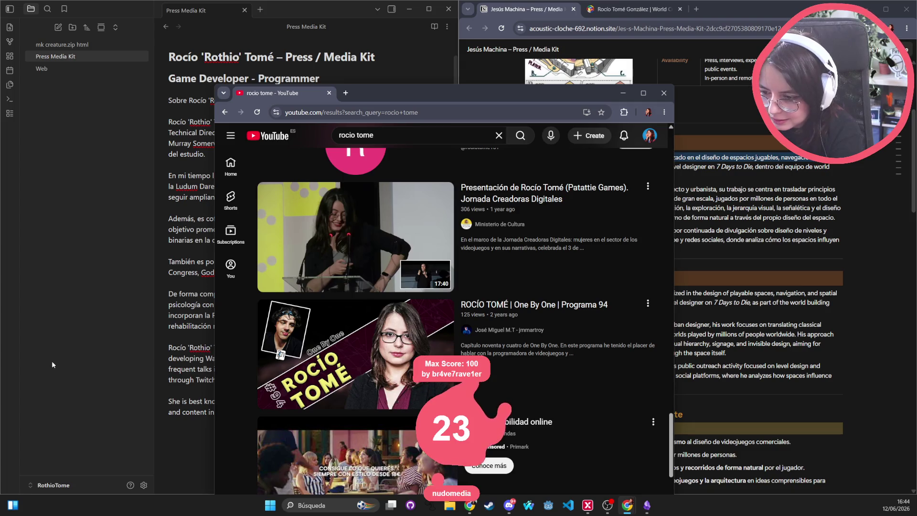
{"action": "scroll", "coordinate": [581, 369], "scroll_direction": "down", "scroll_amount": 3}
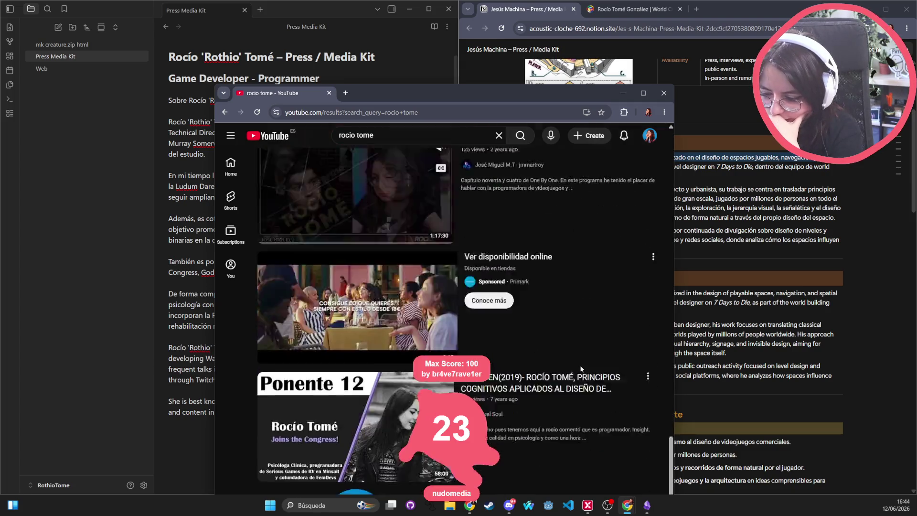
{"action": "scroll", "coordinate": [581, 368], "scroll_direction": "down", "scroll_amount": 2}
{"action": "scroll", "coordinate": [581, 367], "scroll_direction": "down", "scroll_amount": 4}
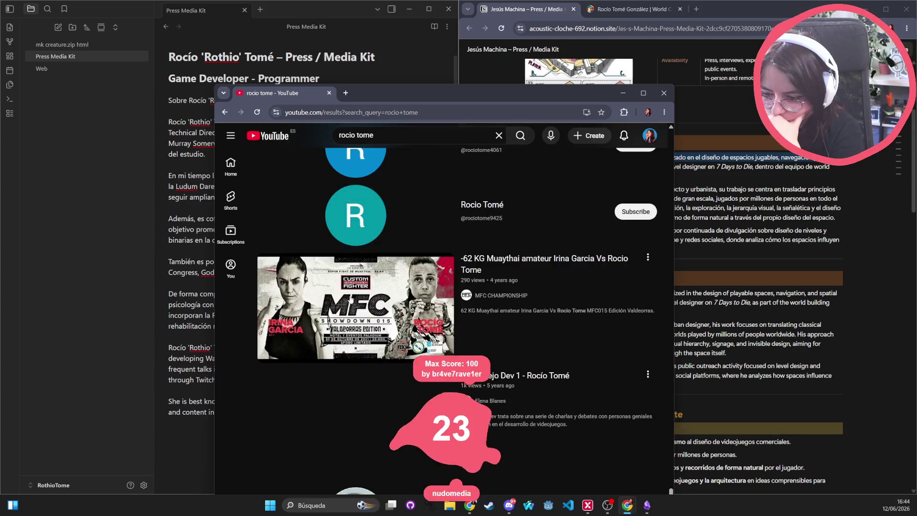
{"action": "scroll", "coordinate": [332, 317], "scroll_direction": "up", "scroll_amount": 4}
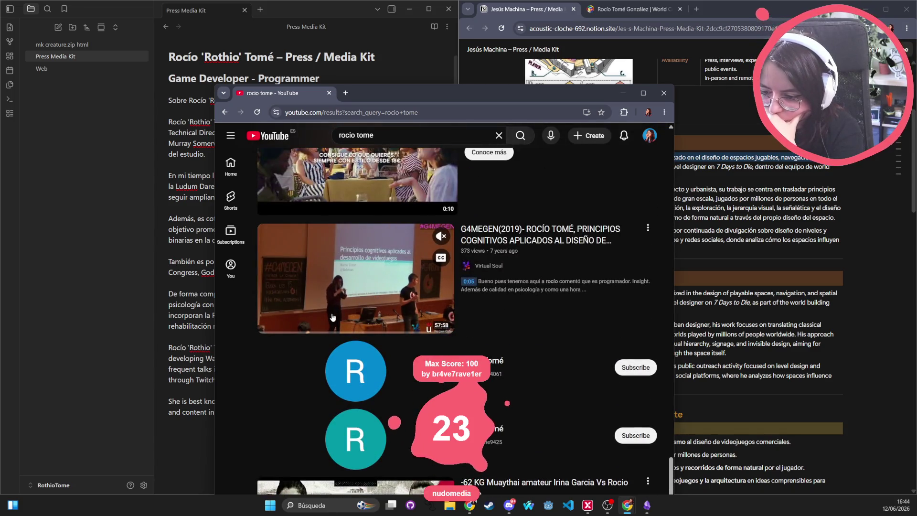
{"action": "scroll", "coordinate": [386, 331], "scroll_direction": "down", "scroll_amount": 4}
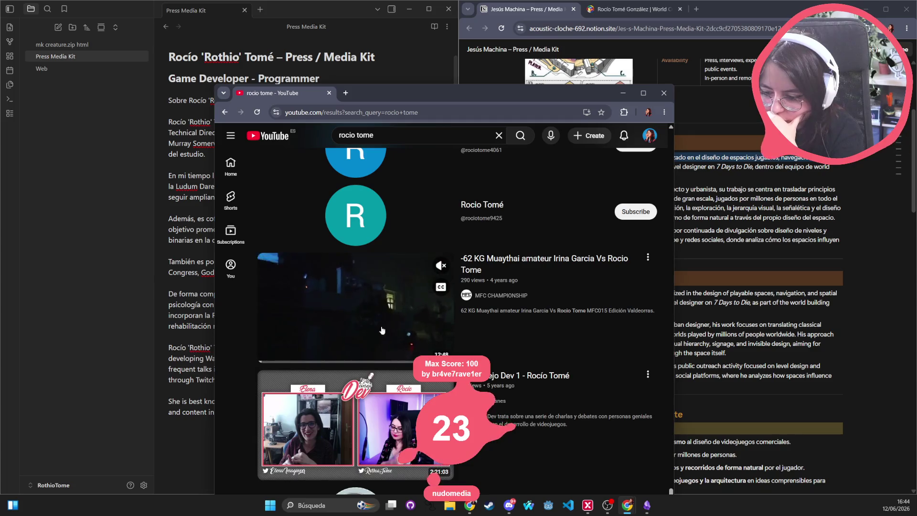
{"action": "scroll", "coordinate": [386, 331], "scroll_direction": "down", "scroll_amount": 2}
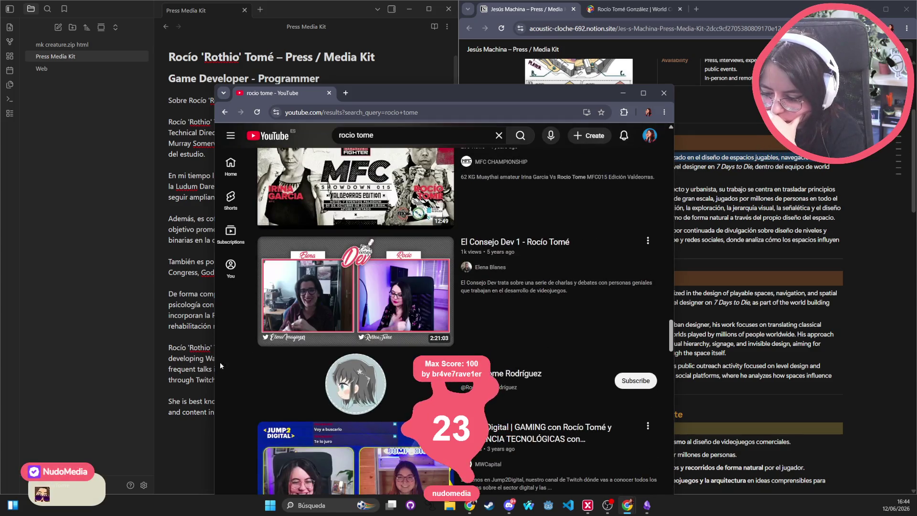
{"action": "scroll", "coordinate": [219, 363], "scroll_direction": "down", "scroll_amount": 5}
{"action": "scroll", "coordinate": [508, 372], "scroll_direction": "down", "scroll_amount": 4}
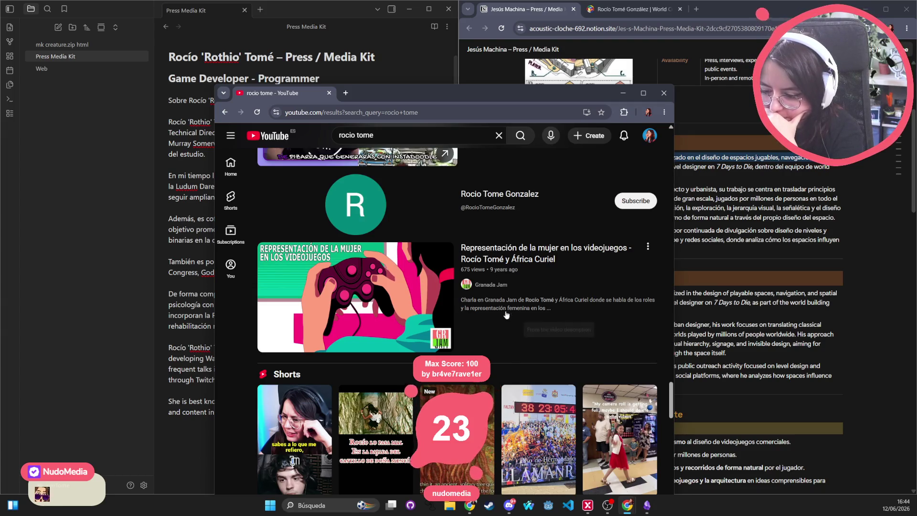
{"action": "scroll", "coordinate": [505, 309], "scroll_direction": "down", "scroll_amount": 5}
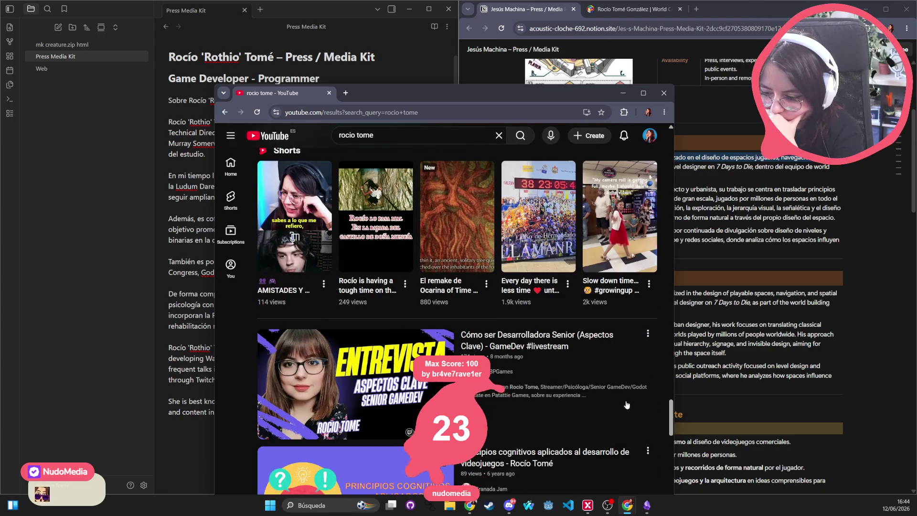
{"action": "scroll", "coordinate": [657, 401], "scroll_direction": "down", "scroll_amount": 2}
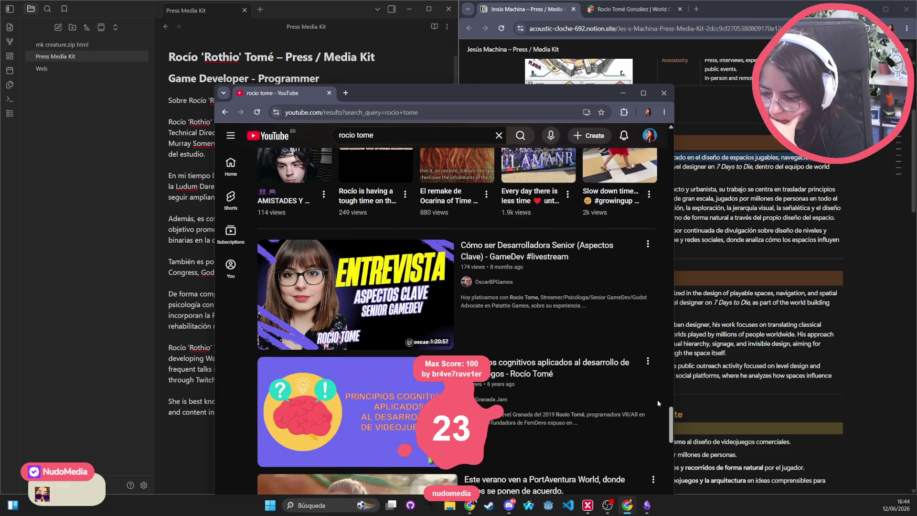
{"action": "scroll", "coordinate": [657, 399], "scroll_direction": "down", "scroll_amount": 4}
{"action": "scroll", "coordinate": [657, 400], "scroll_direction": "down", "scroll_amount": 6}
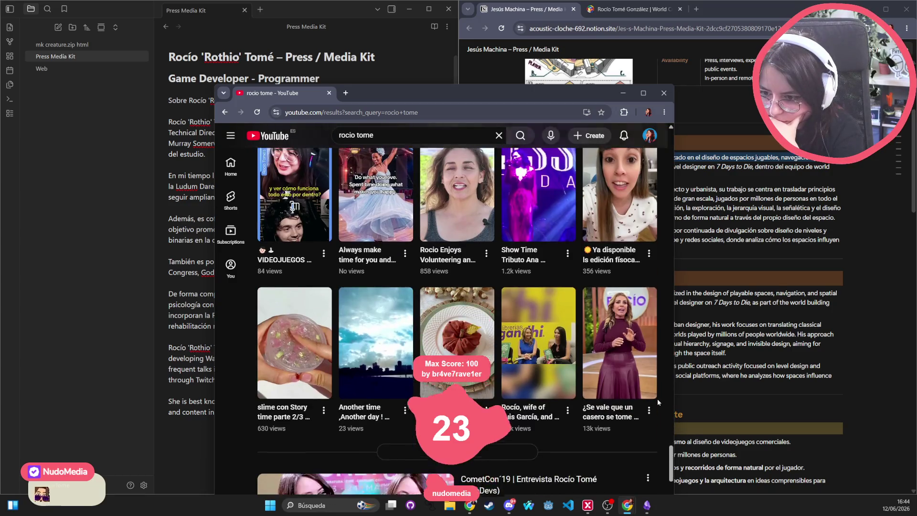
{"action": "scroll", "coordinate": [657, 401], "scroll_direction": "up", "scroll_amount": 2}
{"action": "scroll", "coordinate": [354, 308], "scroll_direction": "down", "scroll_amount": 6}
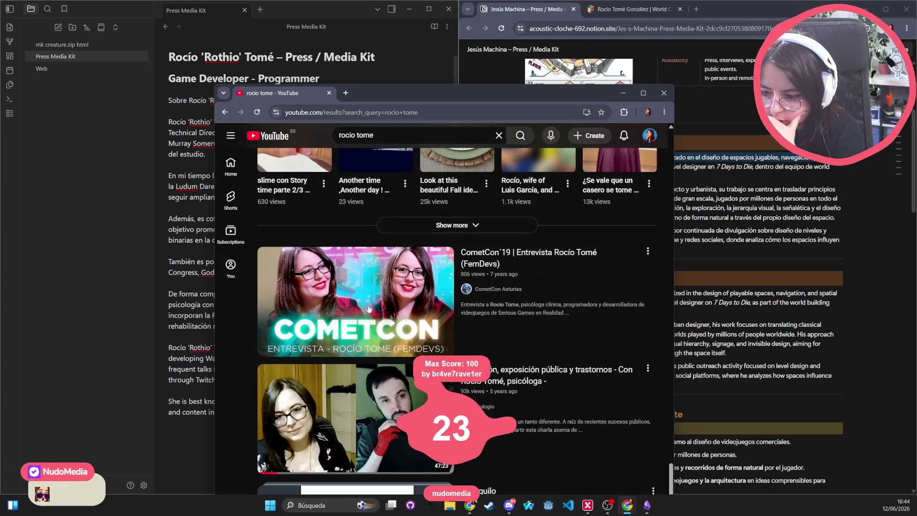
{"action": "scroll", "coordinate": [355, 308], "scroll_direction": "down", "scroll_amount": 2}
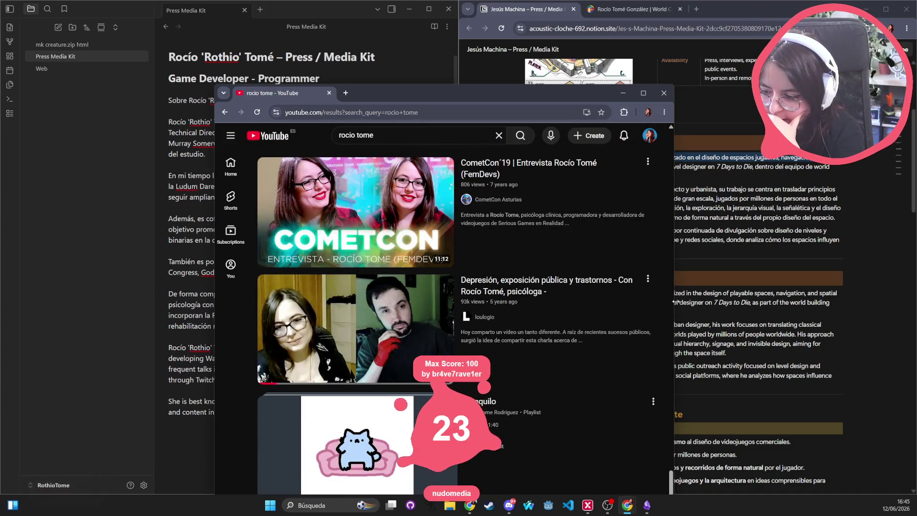
{"action": "scroll", "coordinate": [631, 335], "scroll_direction": "down", "scroll_amount": 3}
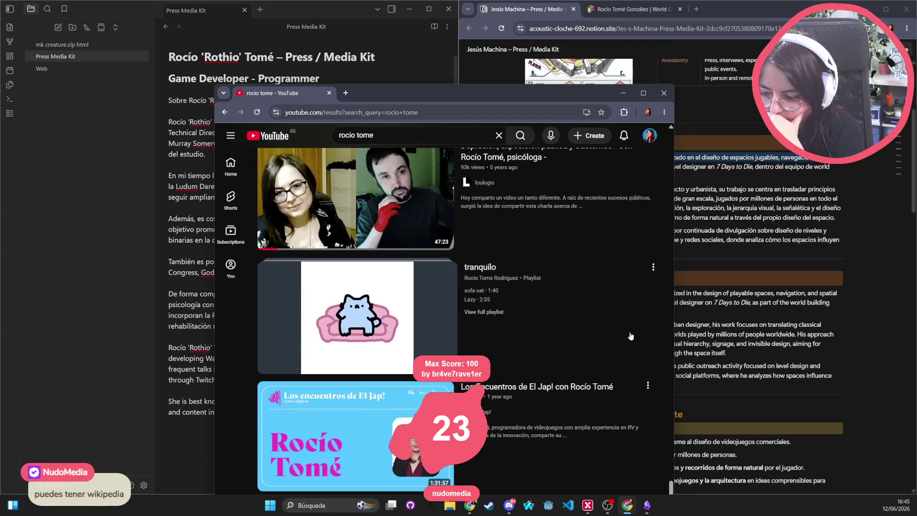
{"action": "scroll", "coordinate": [656, 331], "scroll_direction": "down", "scroll_amount": 3}
{"action": "scroll", "coordinate": [656, 331], "scroll_direction": "down", "scroll_amount": 7}
{"action": "mouse_move", "coordinate": [656, 330]}
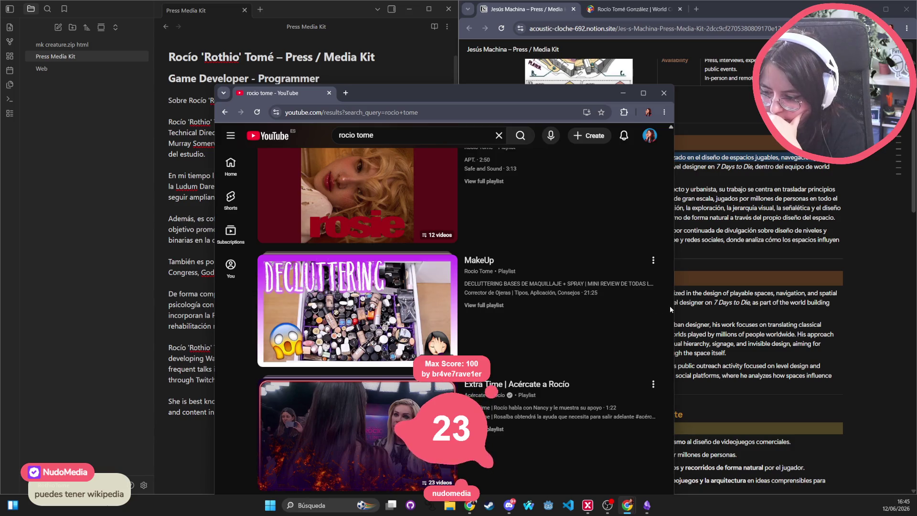
{"action": "scroll", "coordinate": [670, 305], "scroll_direction": "down", "scroll_amount": 4}
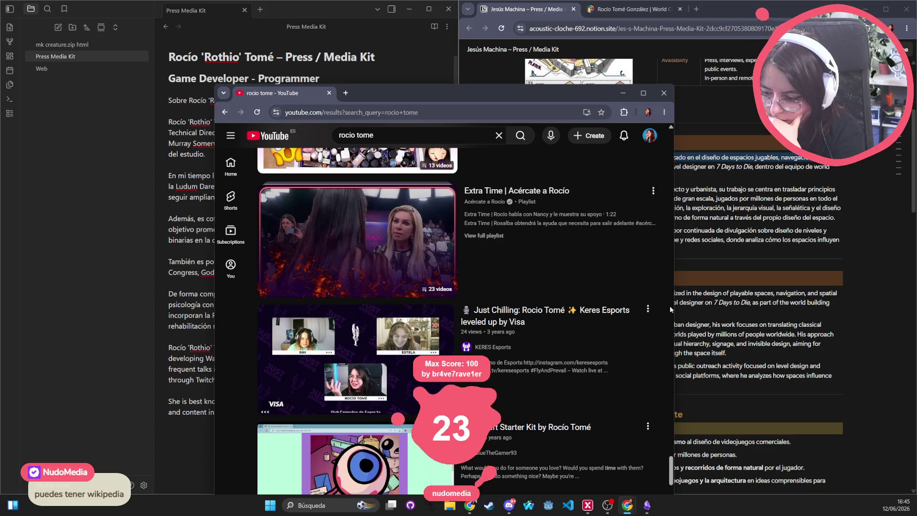
{"action": "scroll", "coordinate": [670, 309], "scroll_direction": "down", "scroll_amount": 3}
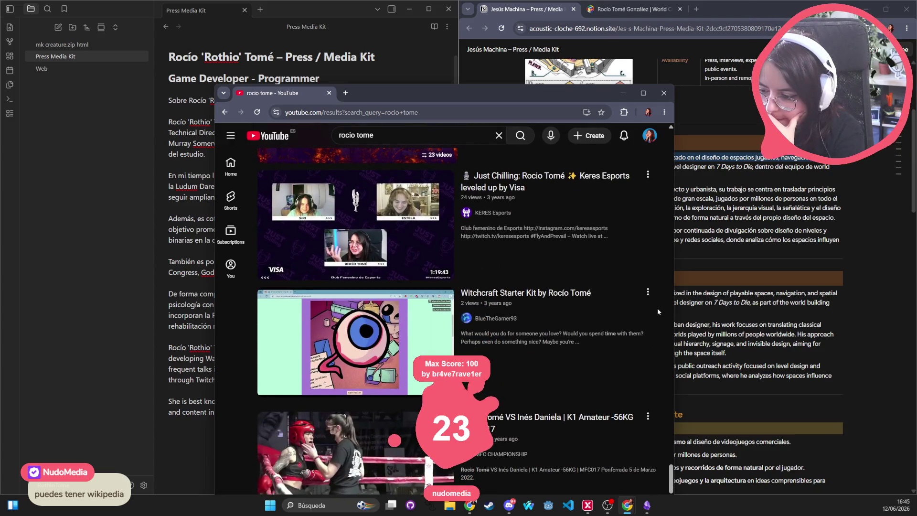
Step: Play the Witchcraft Starter Kit video full screen, skip to 1:49 and 4:29, then close it
{"action": "left_click", "coordinate": [527, 296]}
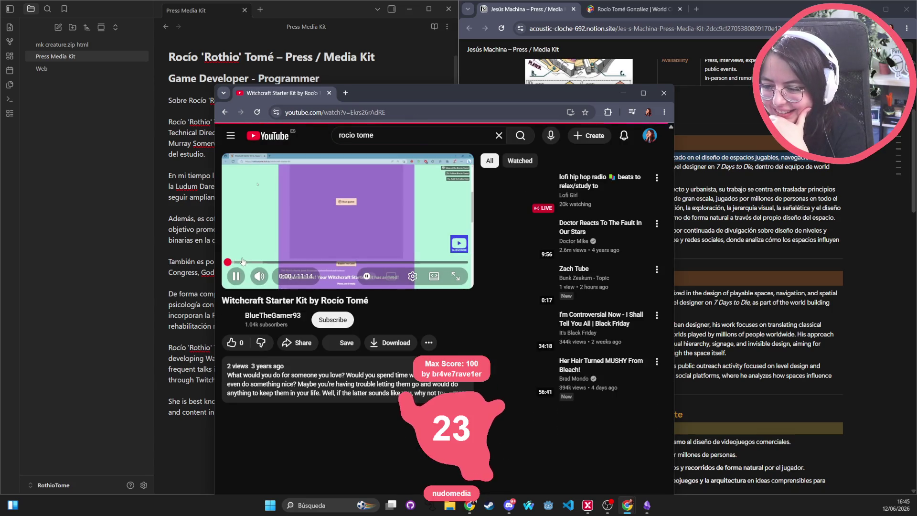
{"action": "left_click", "coordinate": [455, 276]}
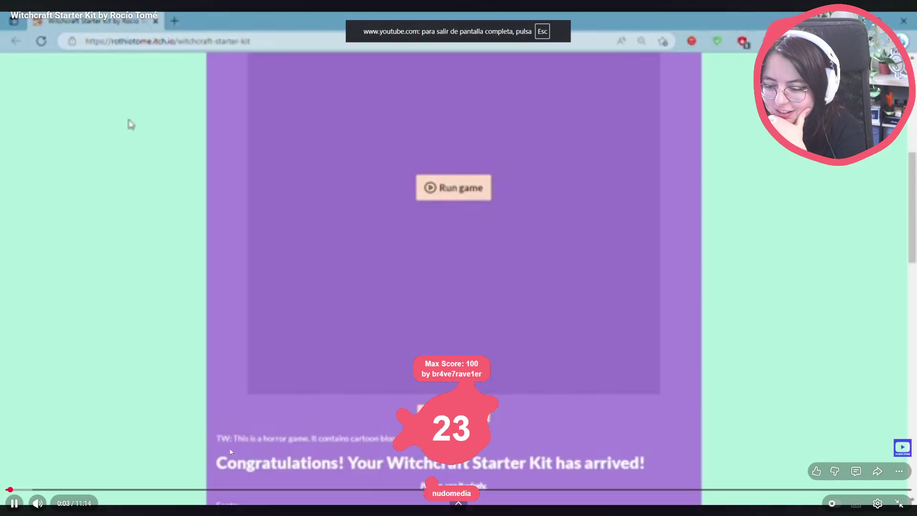
{"action": "left_click", "coordinate": [153, 490]}
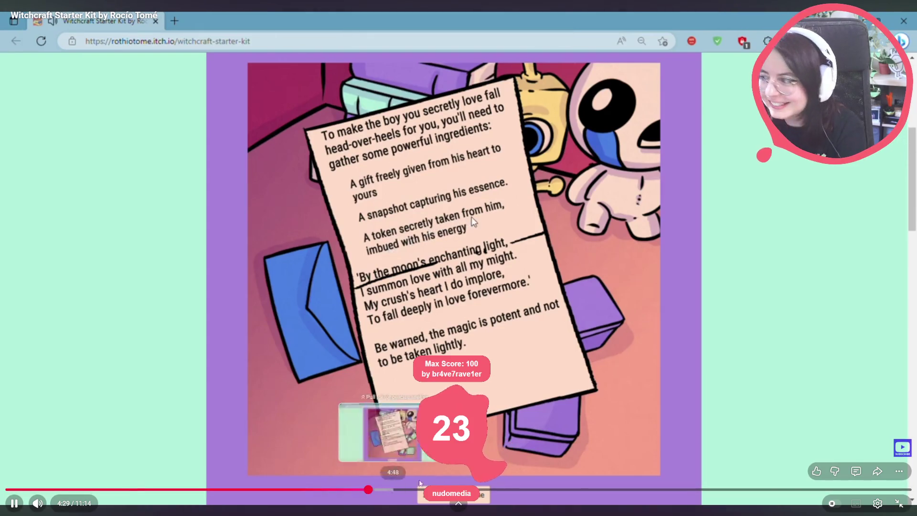
{"action": "left_click", "coordinate": [368, 490]}
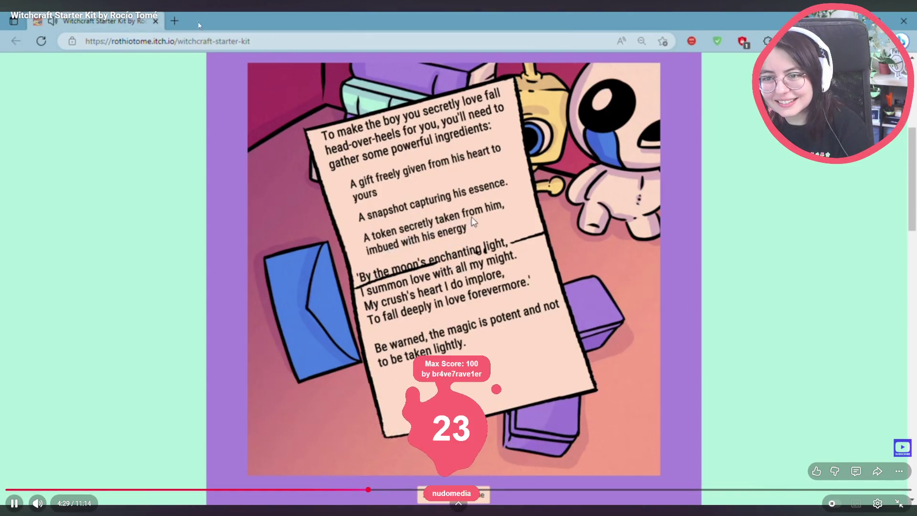
{"action": "key", "text": "Escape"}
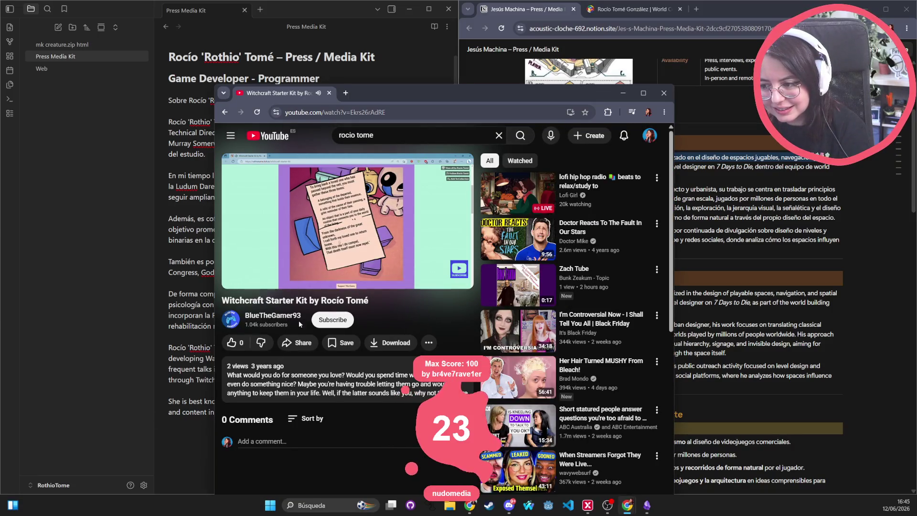
{"action": "middle_click", "coordinate": [302, 93]}
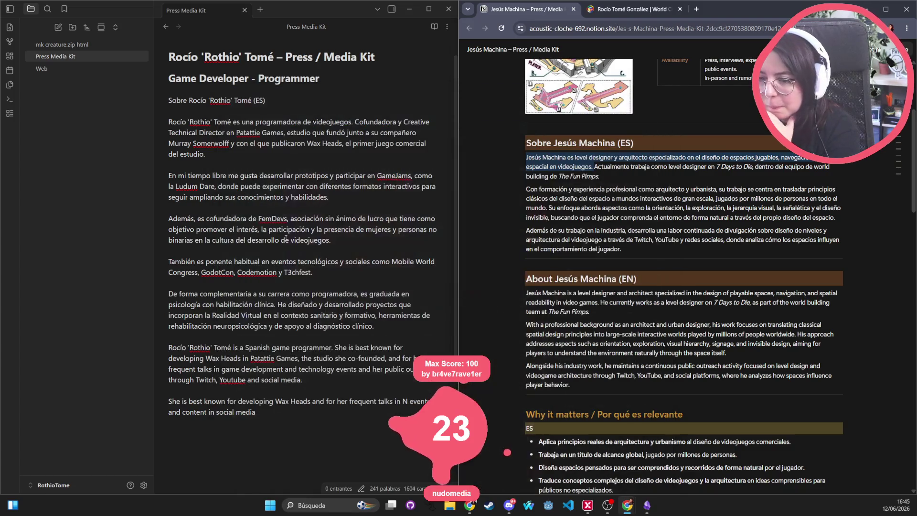
Step: Review the English bio's wording ('Youtube', 'social', her name, 'programmer'), then start a new Chrome tab
{"action": "double_click", "coordinate": [244, 379]}
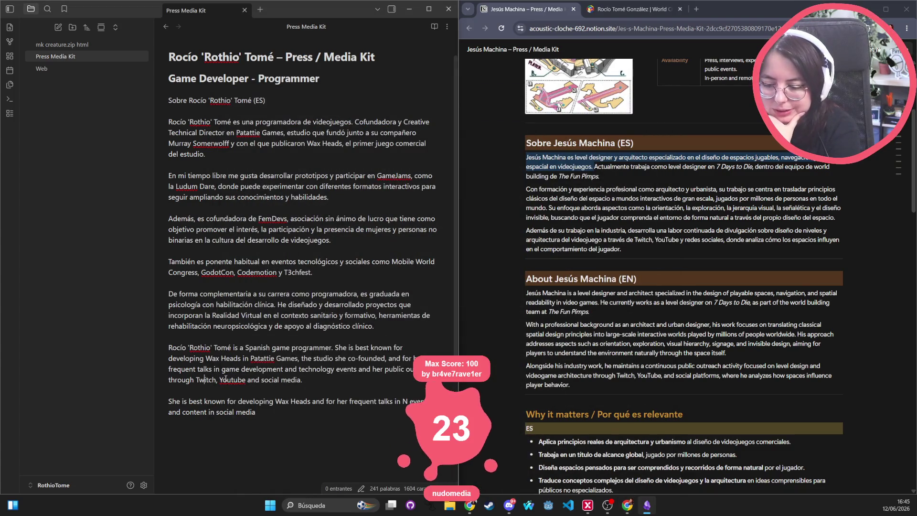
{"action": "double_click", "coordinate": [270, 380]}
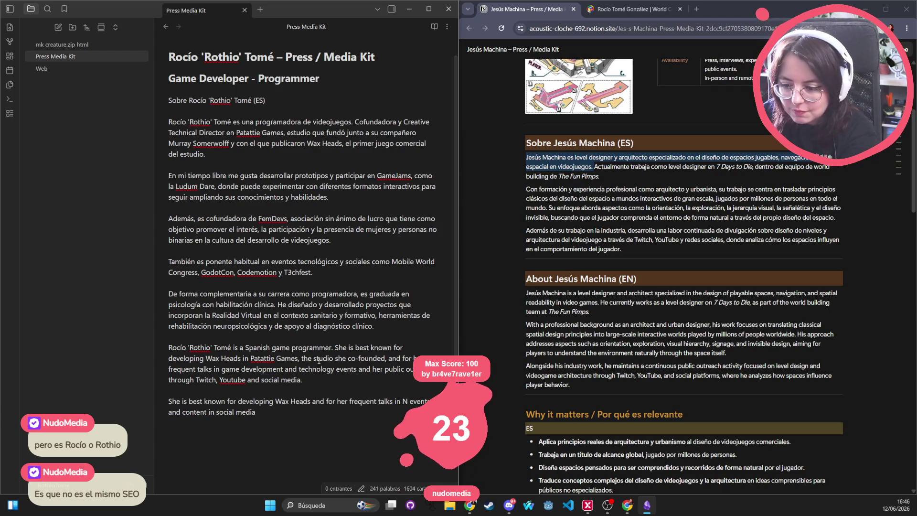
{"action": "left_click_drag", "start_coordinate": [328, 380], "coordinate": [151, 350]}
{"action": "left_click", "coordinate": [350, 380]}
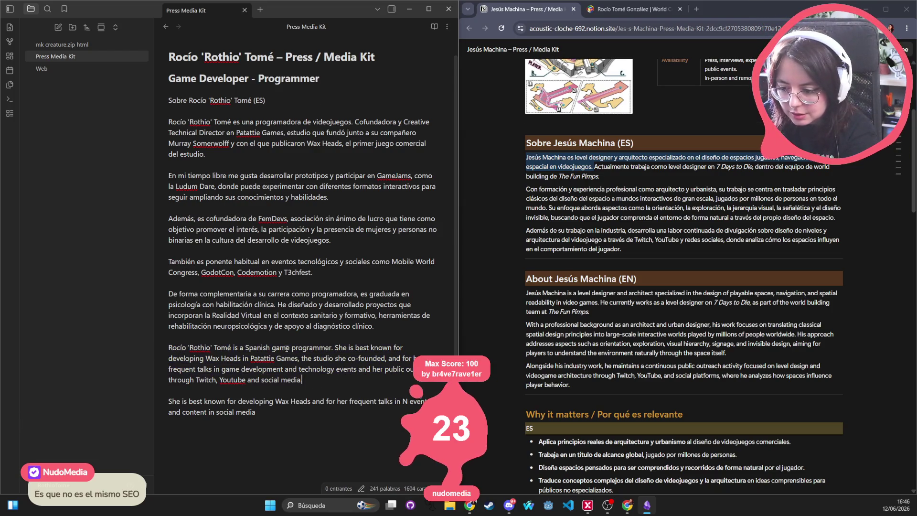
{"action": "mouse_move", "coordinate": [168, 349]}
{"action": "left_mouse_down"}
{"action": "mouse_move", "coordinate": [254, 347]}
{"action": "mouse_move", "coordinate": [224, 359]}
{"action": "mouse_move", "coordinate": [218, 351]}
{"action": "mouse_move", "coordinate": [231, 350]}
{"action": "left_mouse_up"}
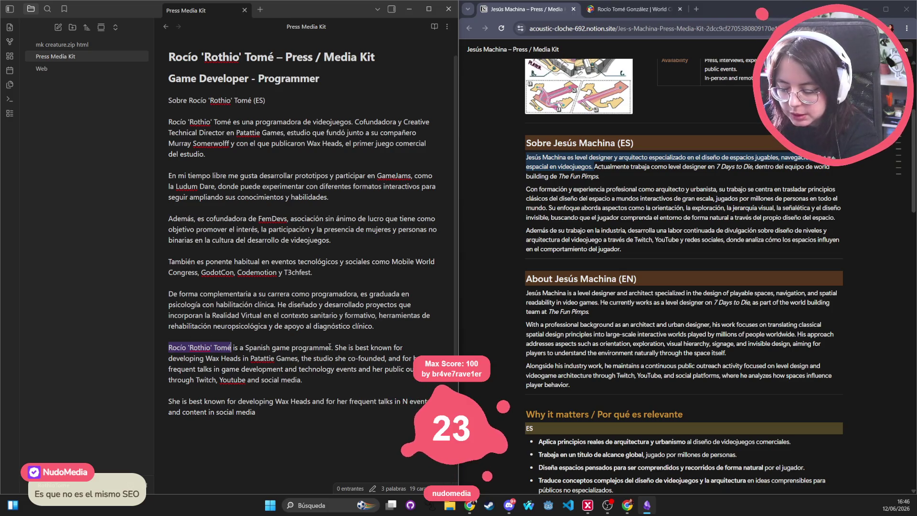
{"action": "double_click", "coordinate": [311, 348]}
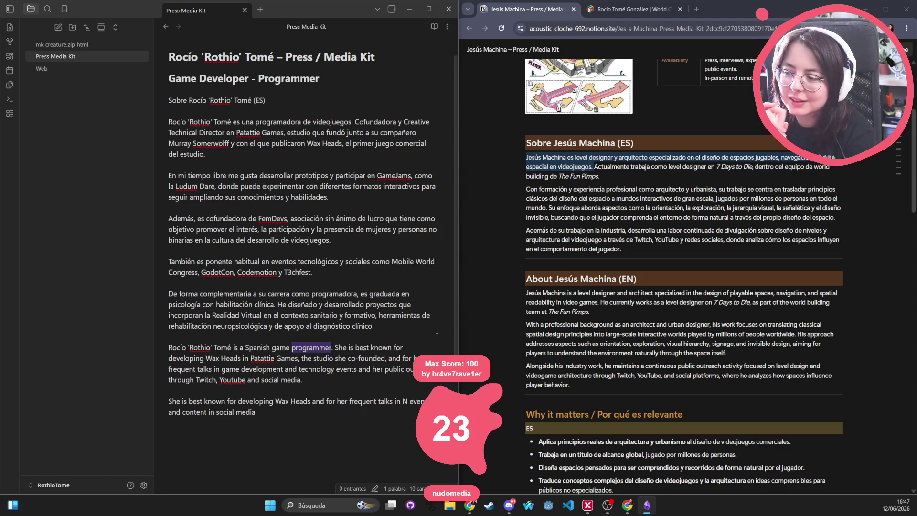
{"action": "left_click", "coordinate": [696, 9]}
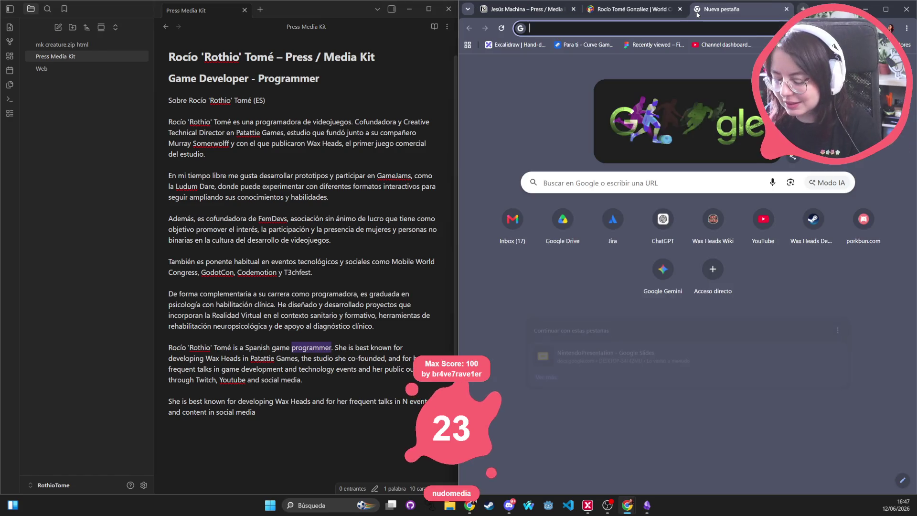
{"action": "type", "text": "koji"}
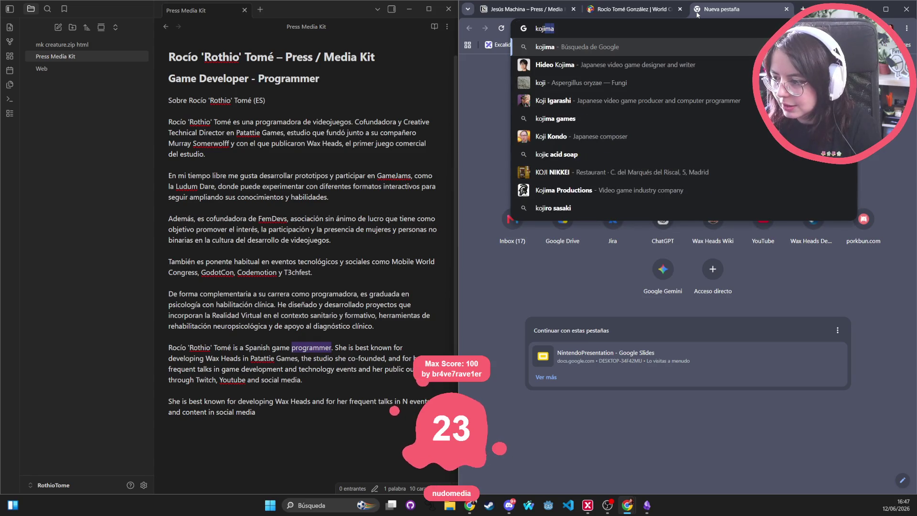
{"action": "type", "text": "ma"}
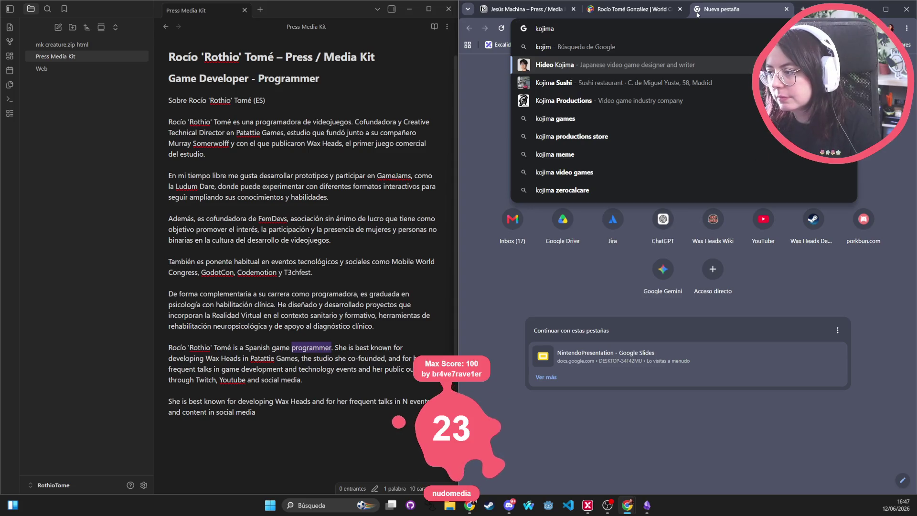
{"action": "key", "text": "Return"}
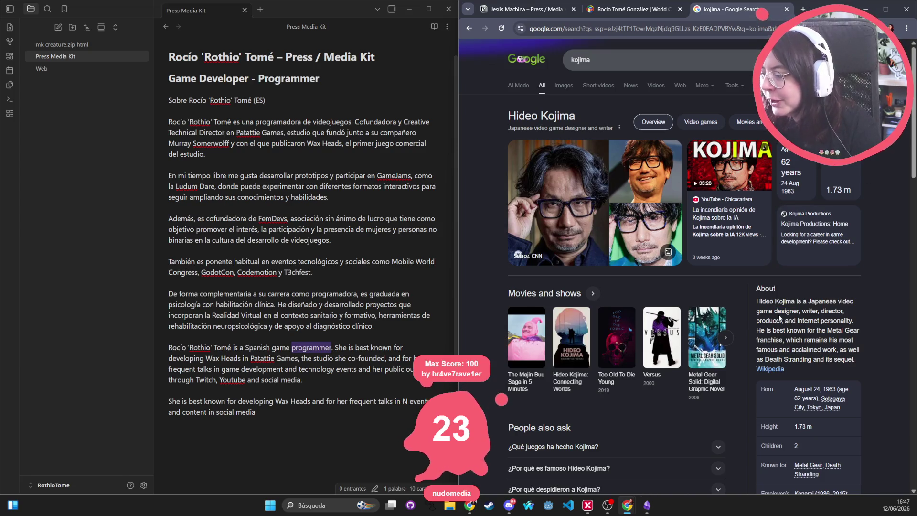
{"action": "mouse_move", "coordinate": [775, 311]}
{"action": "left_mouse_down"}
{"action": "mouse_move", "coordinate": [844, 311]}
{"action": "mouse_move", "coordinate": [807, 321]}
{"action": "mouse_move", "coordinate": [862, 319]}
{"action": "left_mouse_up"}
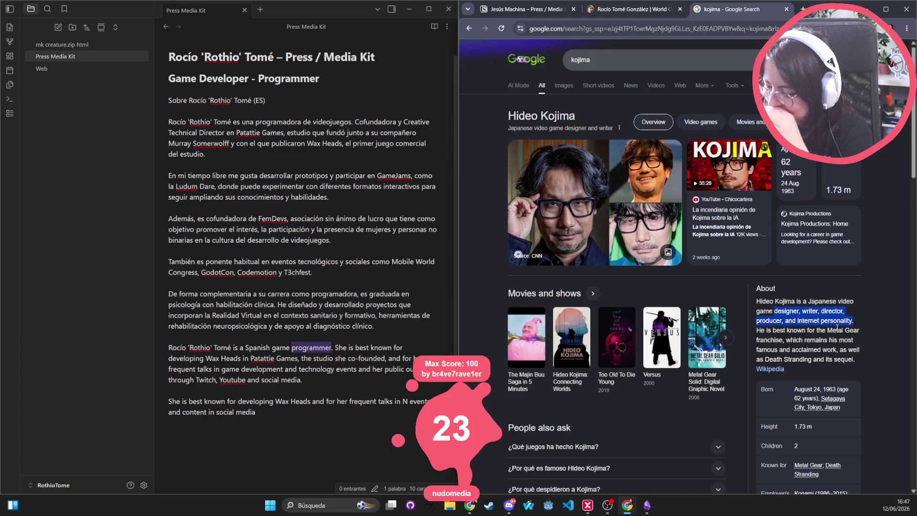
{"action": "scroll", "coordinate": [835, 326], "scroll_direction": "down", "scroll_amount": 2}
{"action": "scroll", "coordinate": [803, 286], "scroll_direction": "up", "scroll_amount": 2}
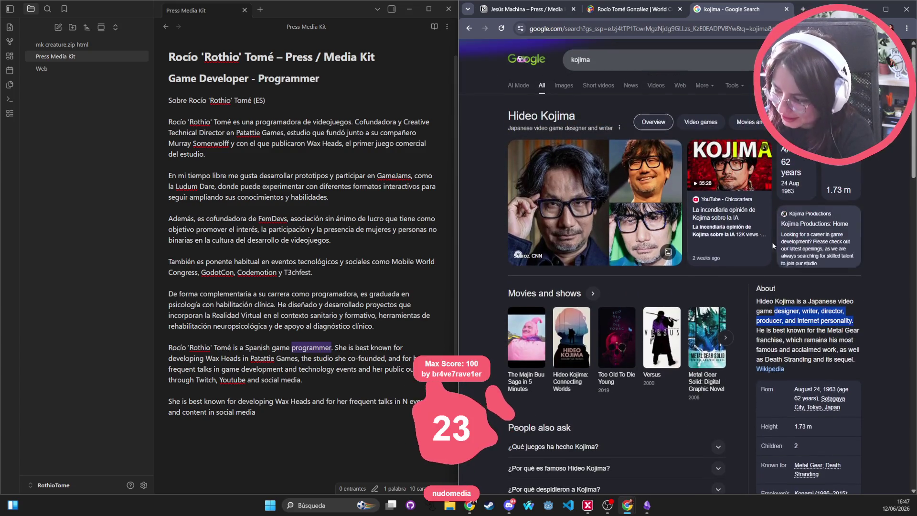
{"action": "middle_click", "coordinate": [737, 12]}
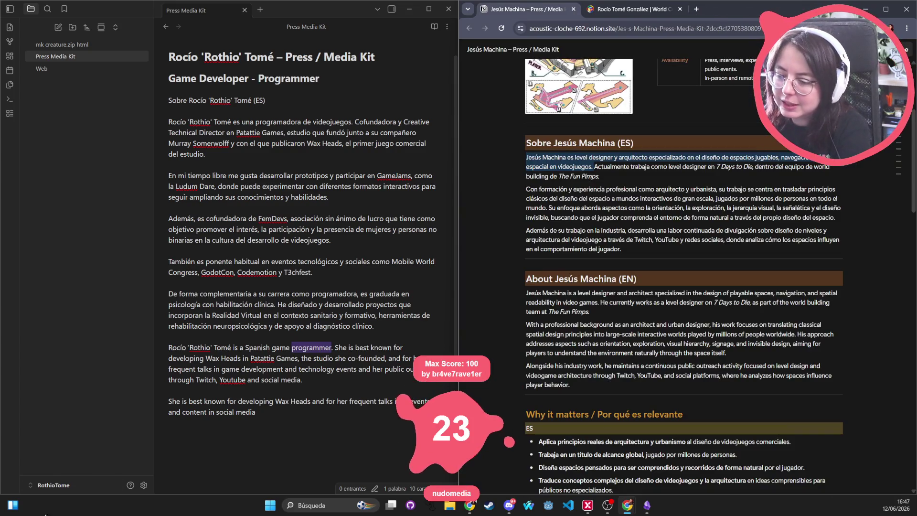
Step: Replace 'programmer' with 'developer' in the English bio's opening sentence
{"action": "double_click", "coordinate": [308, 348]}
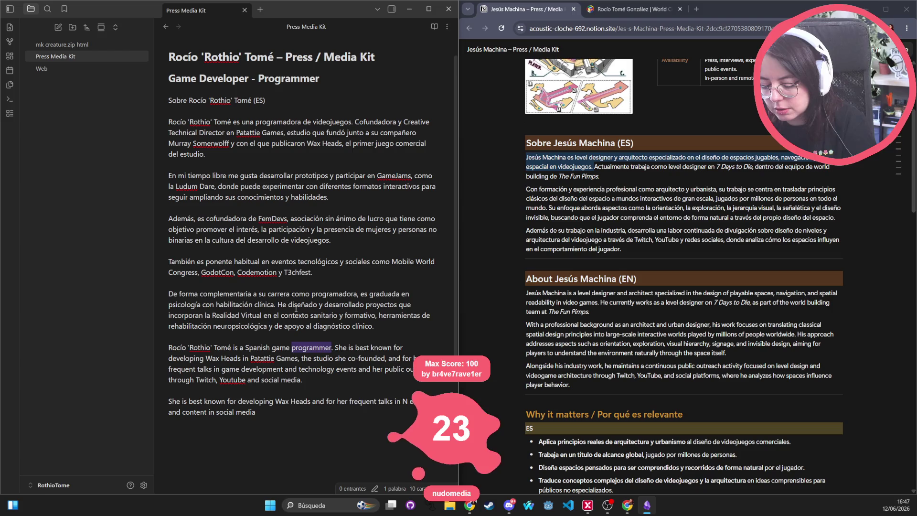
{"action": "type", "text": "developer"}
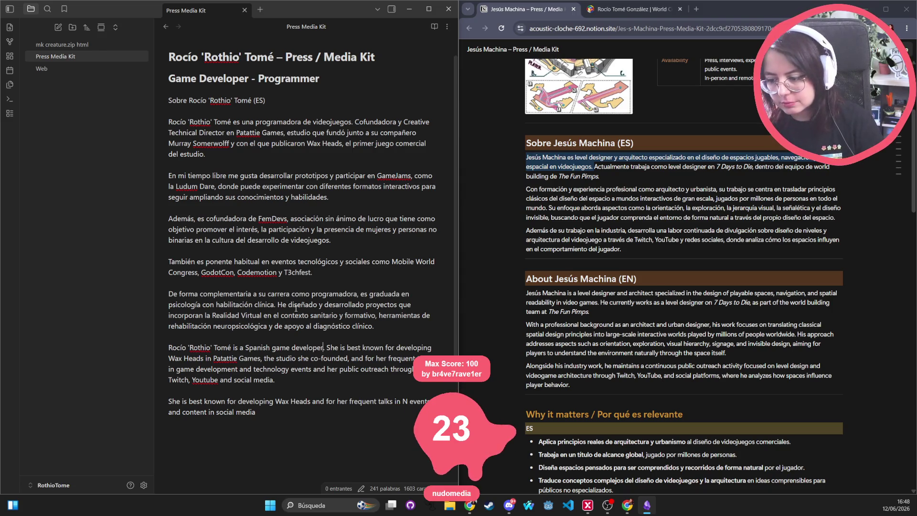
Step: Change 'developing' to 'creating' and review the Patattie studio and talks phrasing
{"action": "double_click", "coordinate": [413, 344]}
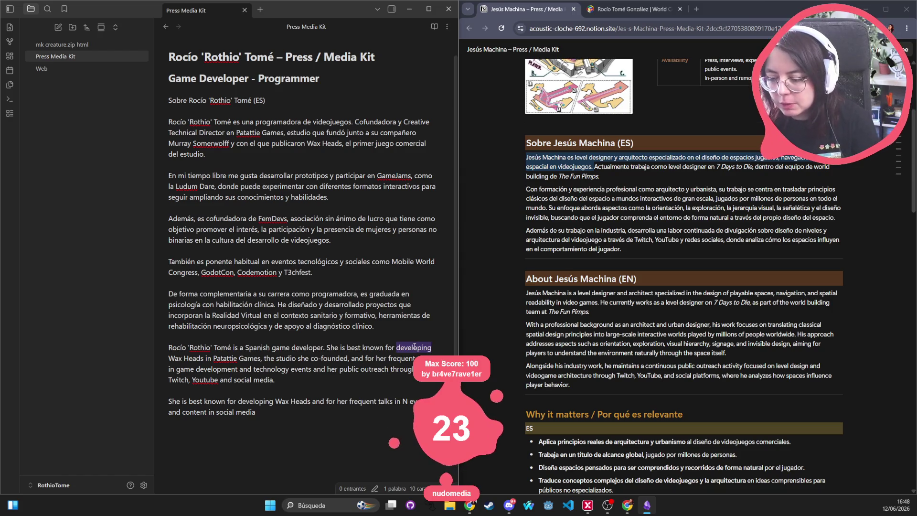
{"action": "type", "text": "creating"}
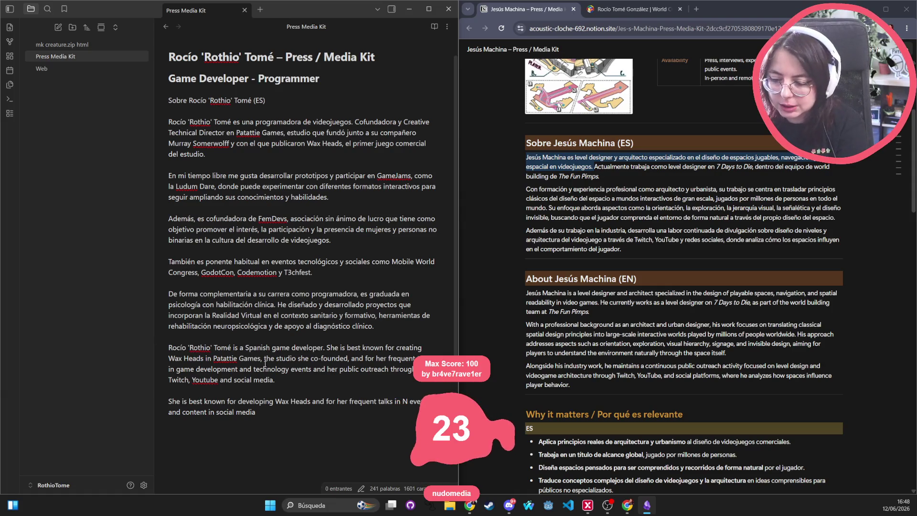
{"action": "double_click", "coordinate": [403, 348]}
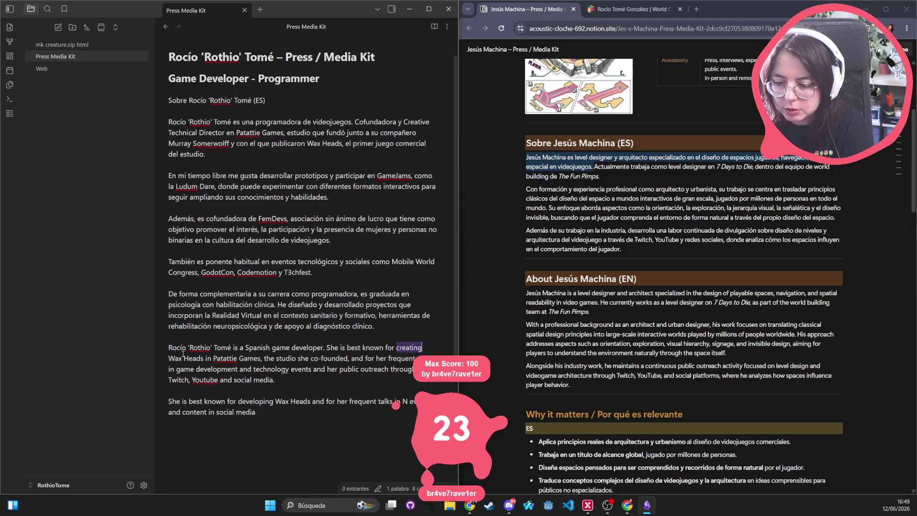
{"action": "double_click", "coordinate": [232, 359]}
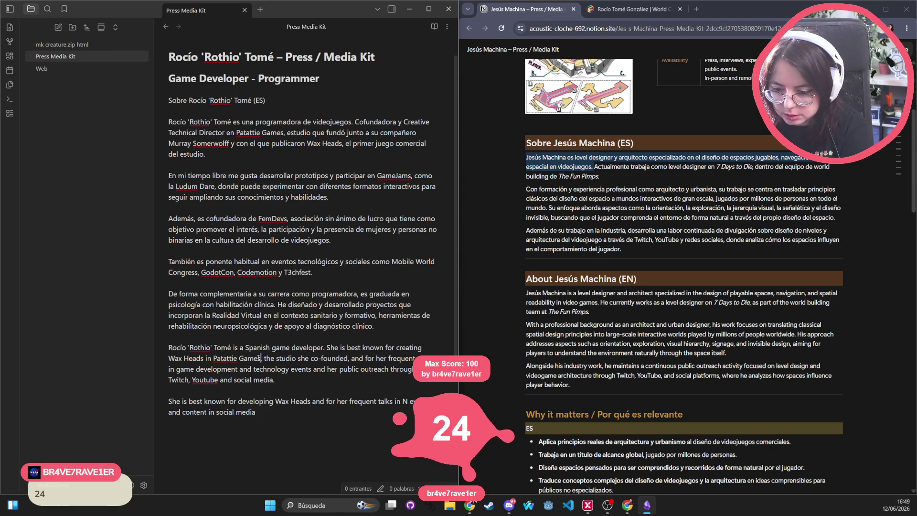
{"action": "double_click", "coordinate": [283, 358]}
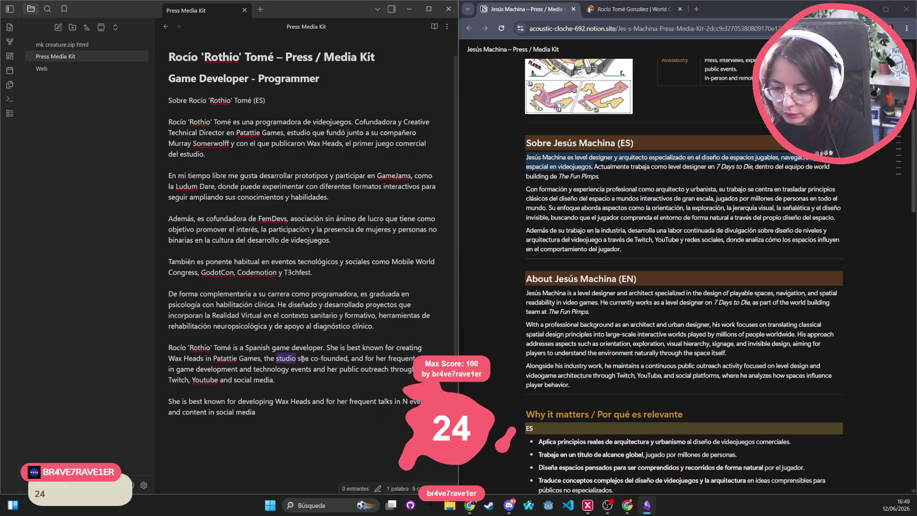
{"action": "double_click", "coordinate": [341, 358]}
{"action": "left_click", "coordinate": [347, 358]}
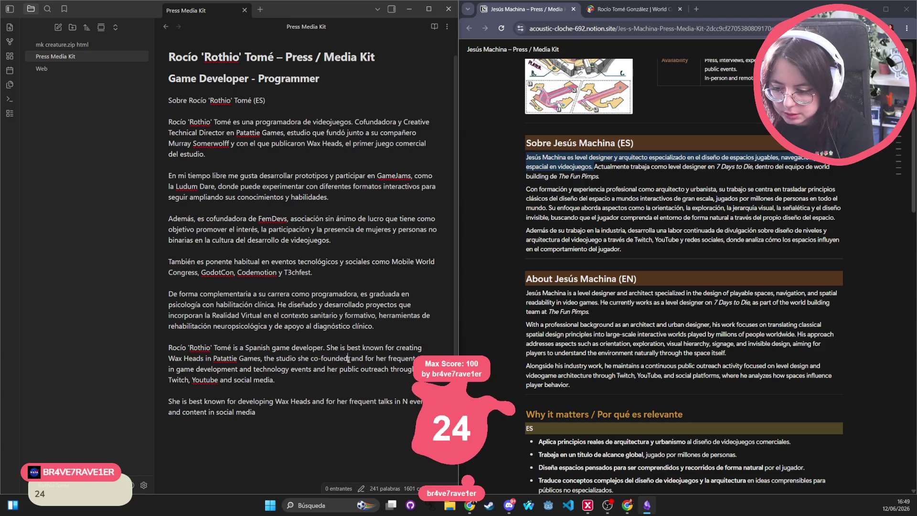
{"action": "mouse_move", "coordinate": [348, 358]}
{"action": "left_mouse_down"}
{"action": "mouse_move", "coordinate": [193, 358]}
{"action": "mouse_move", "coordinate": [172, 348]}
{"action": "left_mouse_up"}
{"action": "mouse_move", "coordinate": [350, 358]}
{"action": "left_mouse_down"}
{"action": "mouse_move", "coordinate": [411, 380]}
{"action": "mouse_move", "coordinate": [286, 353]}
{"action": "mouse_move", "coordinate": [168, 347]}
{"action": "left_mouse_up"}
{"action": "left_click", "coordinate": [371, 370]}
{"action": "triple_click", "coordinate": [365, 361]}
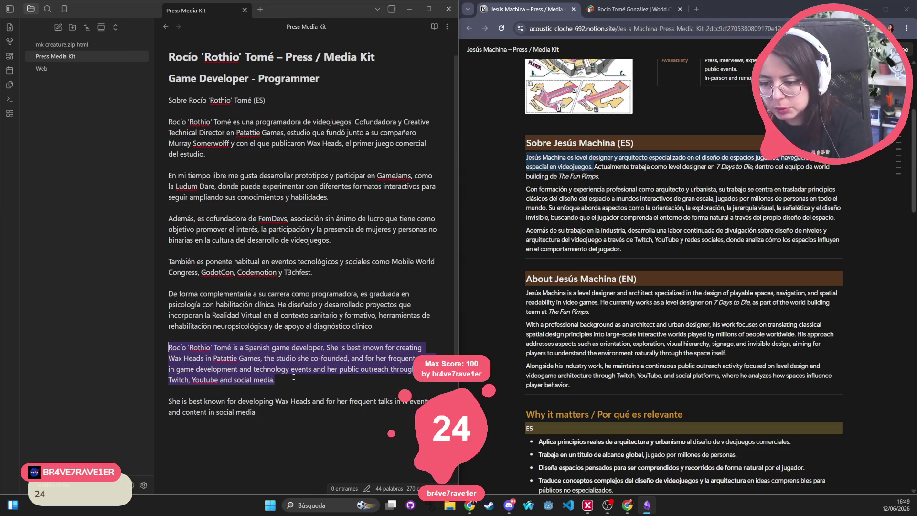
{"action": "left_click", "coordinate": [302, 419]}
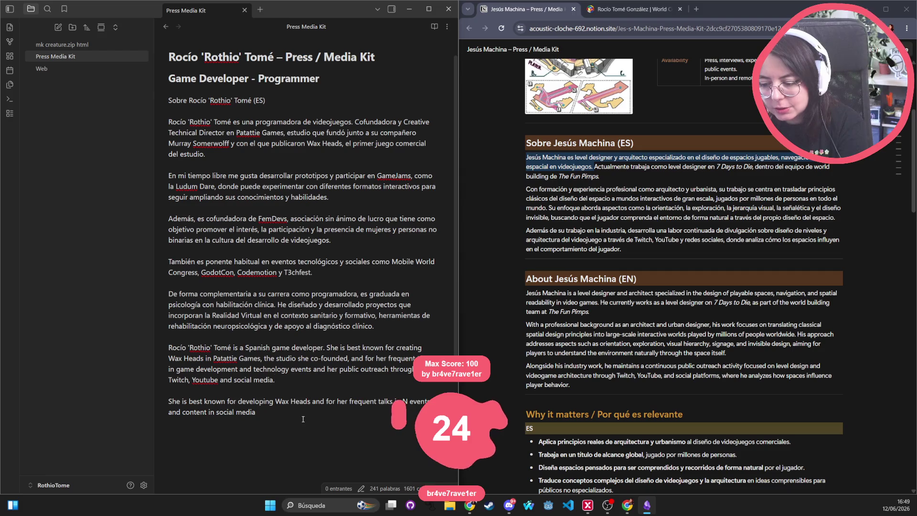
Step: Delete the leftover draft paragraph and add a blank line above the English paragraph
{"action": "mouse_move", "coordinate": [277, 410]}
{"action": "left_mouse_down"}
{"action": "mouse_move", "coordinate": [172, 412]}
{"action": "mouse_move", "coordinate": [245, 390]}
{"action": "left_mouse_up"}
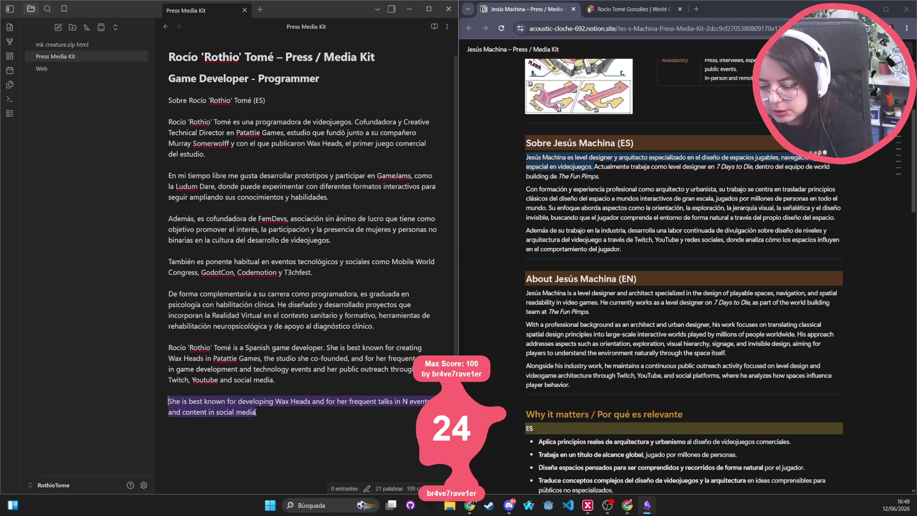
{"action": "key", "text": "BackSpace"}
{"action": "mouse_move", "coordinate": [320, 384]}
{"action": "left_mouse_down"}
{"action": "mouse_move", "coordinate": [126, 355]}
{"action": "mouse_move", "coordinate": [125, 336]}
{"action": "left_mouse_up"}
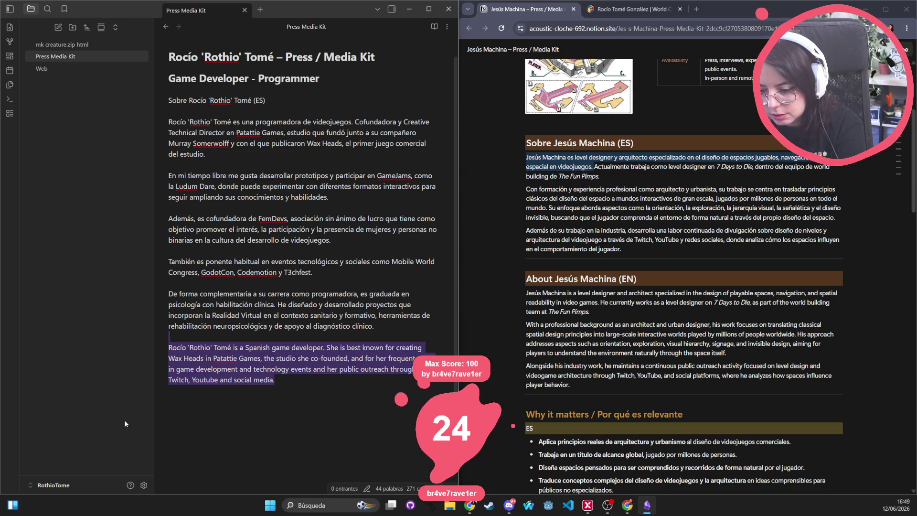
{"action": "mouse_move", "coordinate": [298, 378]}
{"action": "left_mouse_down"}
{"action": "mouse_move", "coordinate": [236, 380]}
{"action": "mouse_move", "coordinate": [168, 347]}
{"action": "left_mouse_up"}
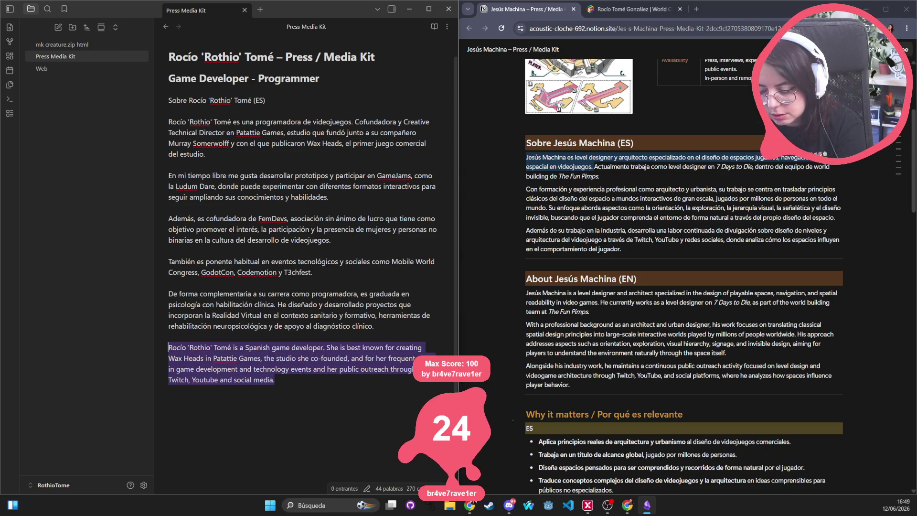
{"action": "left_click", "coordinate": [399, 432]}
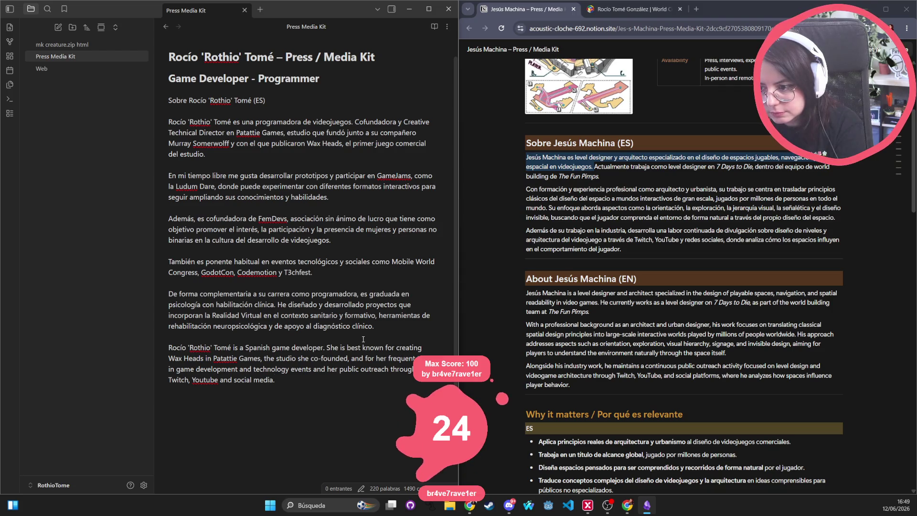
{"action": "key", "text": "Return"}
Step: Delete the Spanish paragraphs, including 'En mi tiempo libre', 'Además', 'También' and 'De forma complementaria'
{"action": "triple_click", "coordinate": [278, 146]}
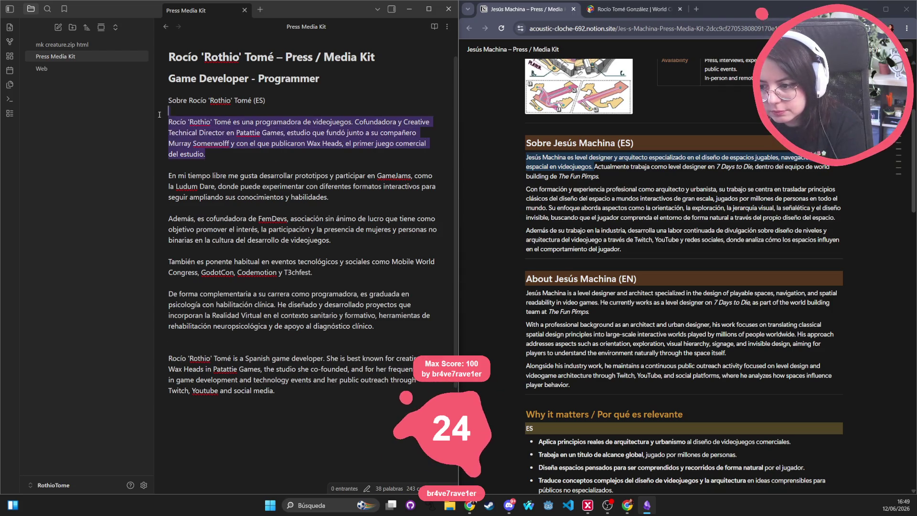
{"action": "key", "text": "BackSpace"}
{"action": "key", "text": "BackSpace"}
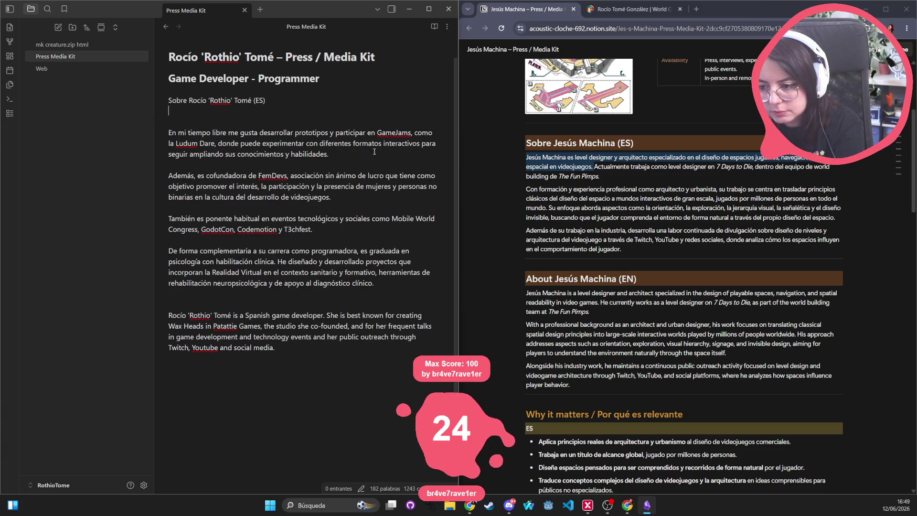
{"action": "left_click_drag", "start_coordinate": [162, 165], "coordinate": [90, 114]}
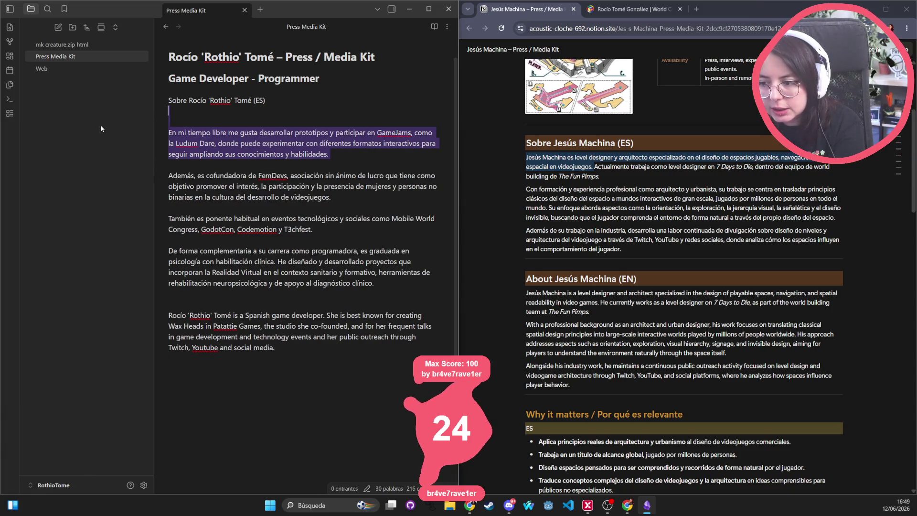
{"action": "key", "text": "BackSpace"}
{"action": "left_click_drag", "start_coordinate": [162, 163], "coordinate": [85, 125]}
{"action": "key", "text": "BackSpace"}
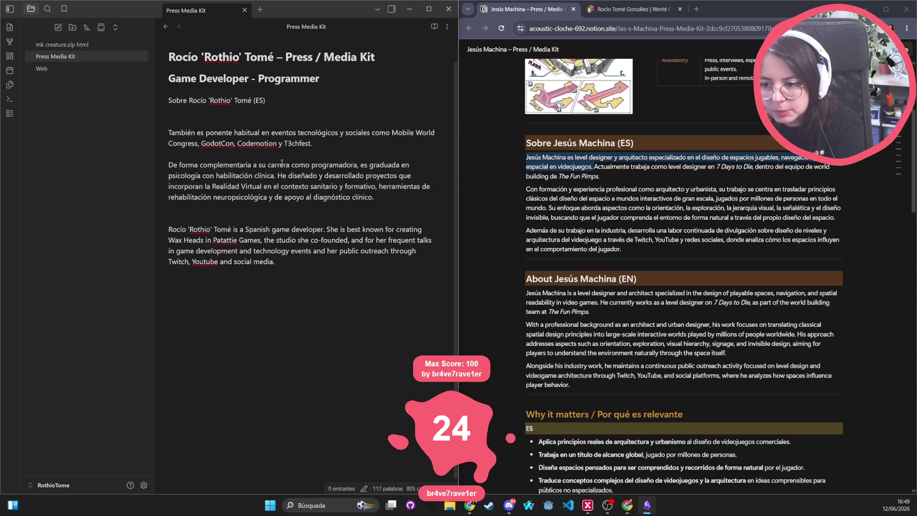
{"action": "left_click_drag", "start_coordinate": [339, 147], "coordinate": [139, 114]}
{"action": "key", "text": "BackSpace"}
{"action": "mouse_move", "coordinate": [377, 181]}
{"action": "left_mouse_down"}
{"action": "mouse_move", "coordinate": [142, 144]}
{"action": "mouse_move", "coordinate": [139, 131]}
{"action": "left_mouse_up"}
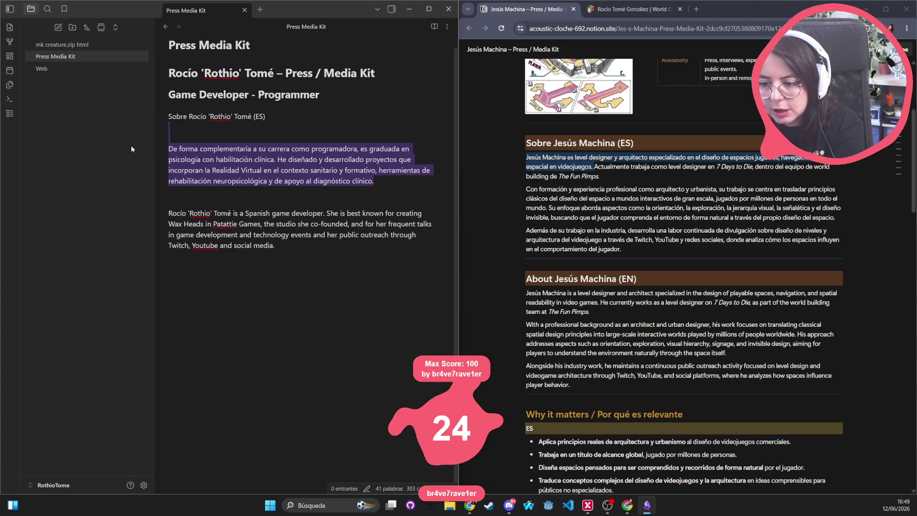
{"action": "key", "text": "BackSpace"}
Step: Compare the remaining English paragraph with the Spanish about section in the Notion kit
{"action": "left_click_drag", "start_coordinate": [318, 186], "coordinate": [96, 151]}
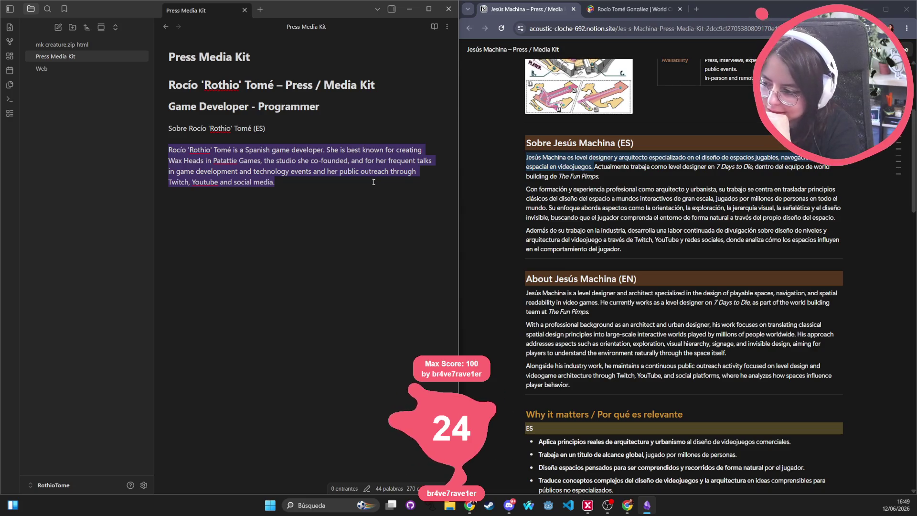
{"action": "left_click", "coordinate": [293, 189]}
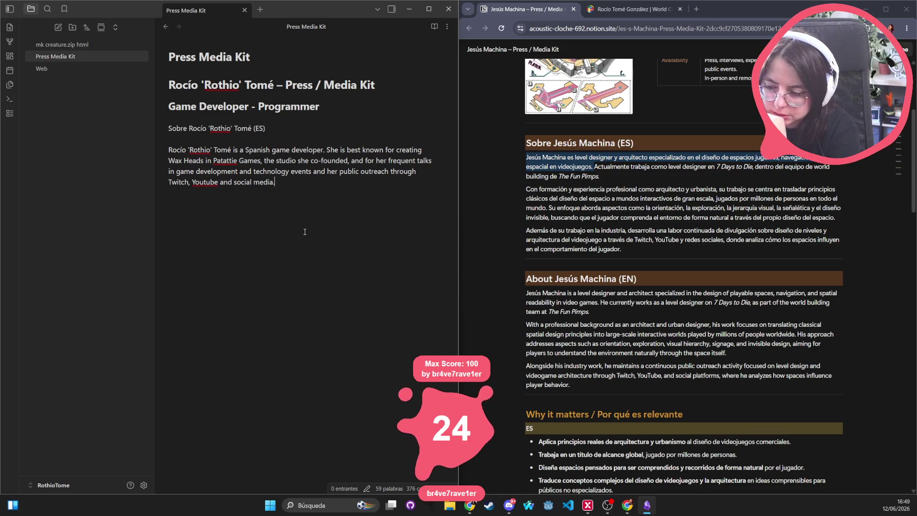
{"action": "mouse_move", "coordinate": [648, 240]}
{"action": "left_mouse_down"}
{"action": "mouse_move", "coordinate": [621, 182]}
{"action": "mouse_move", "coordinate": [530, 141]}
{"action": "left_mouse_up"}
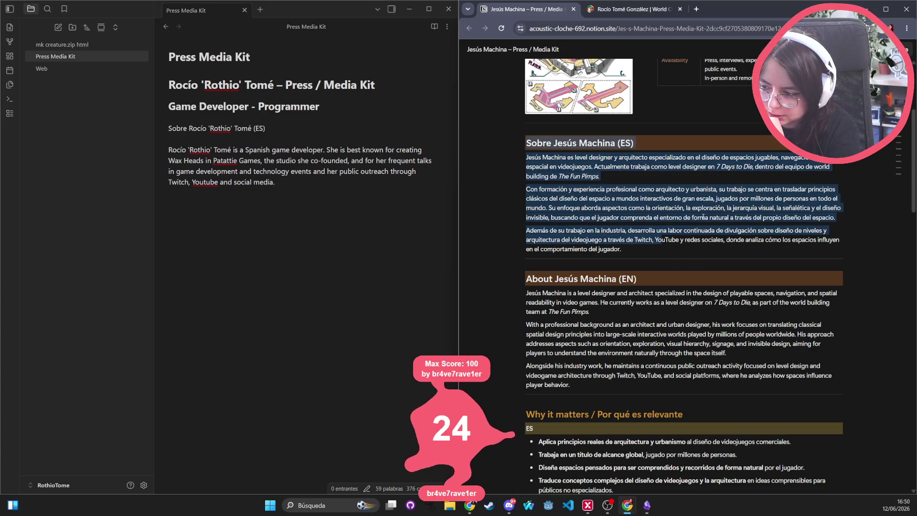
Step: Look over the Spanish short bio paragraph in the Notion press kit
{"action": "scroll", "coordinate": [645, 247], "scroll_direction": "down", "scroll_amount": 1}
{"action": "scroll", "coordinate": [645, 247], "scroll_direction": "down", "scroll_amount": 8}
{"action": "left_click_drag", "start_coordinate": [595, 230], "coordinate": [525, 215]}
{"action": "left_click", "coordinate": [525, 232]}
{"action": "triple_click", "coordinate": [525, 233]}
{"action": "left_click", "coordinate": [335, 187]}
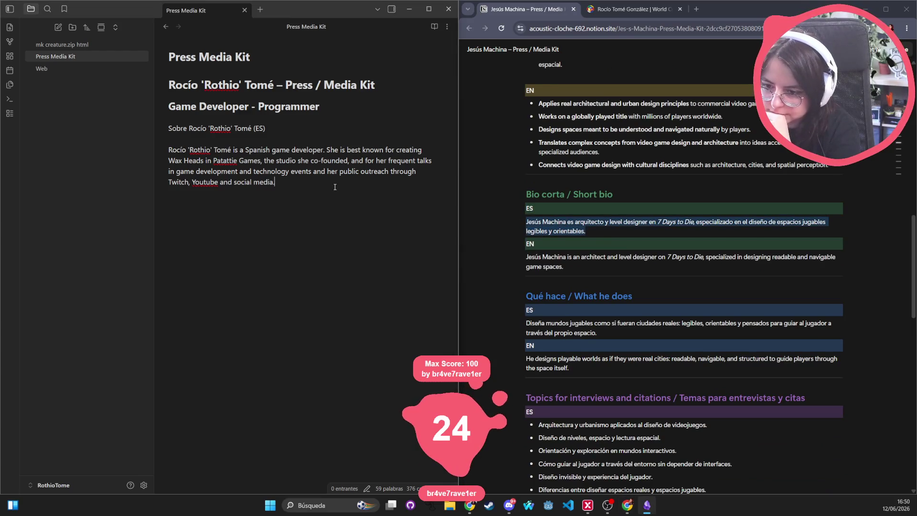
Step: Insert a '## Short Bio' heading above the English paragraph, without stray asterisks
{"action": "left_click", "coordinate": [326, 142]}
{"action": "key", "text": "Return"}
{"action": "type", "text": "**"}
{"action": "type", "text": "Short"}
{"action": "type", "text": " Bio"}
{"action": "key", "text": "ctrl+End"}
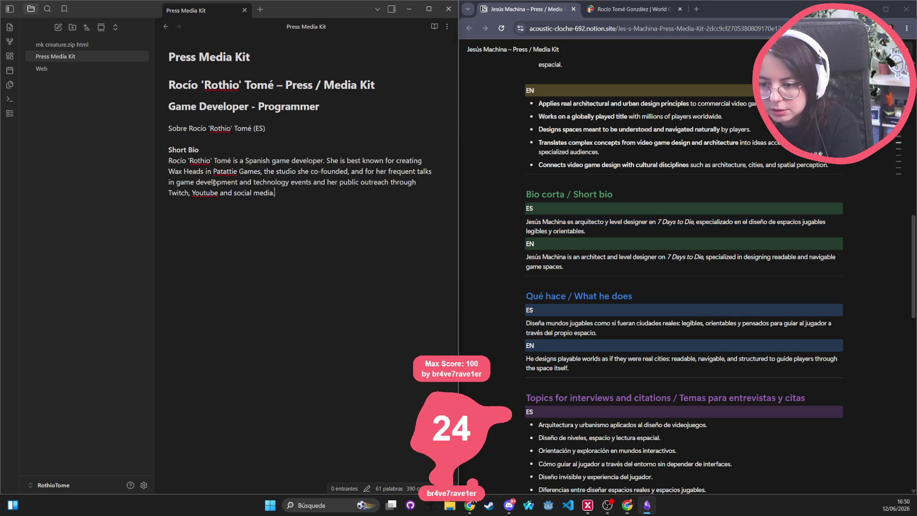
{"action": "left_click", "coordinate": [214, 151]}
{"action": "left_click_drag", "start_coordinate": [175, 150], "coordinate": [164, 148]}
{"action": "type", "text": "##"}
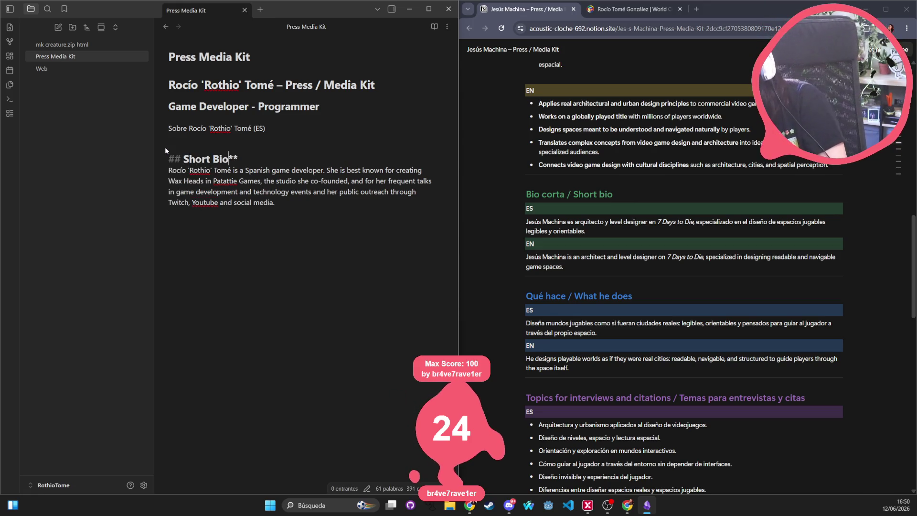
{"action": "key", "text": "Delete"}
{"action": "key", "text": "Delete"}
{"action": "left_click", "coordinate": [291, 274]}
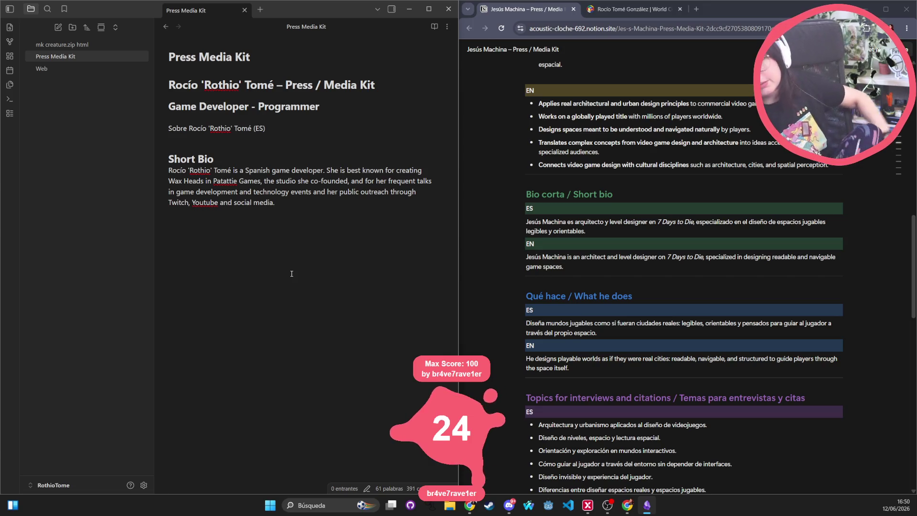
{"action": "mouse_move", "coordinate": [305, 250]}
{"action": "left_mouse_down"}
{"action": "mouse_move", "coordinate": [158, 158]}
{"action": "mouse_move", "coordinate": [152, 169]}
{"action": "left_mouse_up"}
{"action": "left_click", "coordinate": [325, 195]}
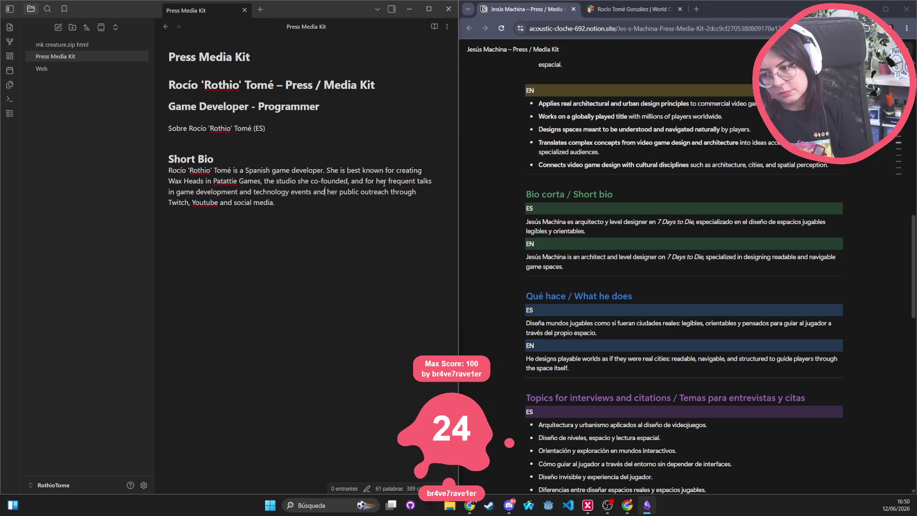
Step: Remove 'and for' before 'her frequent talks' and reselect the Short Bio paragraph to check it
{"action": "left_click_drag", "start_coordinate": [348, 181], "coordinate": [419, 204]}
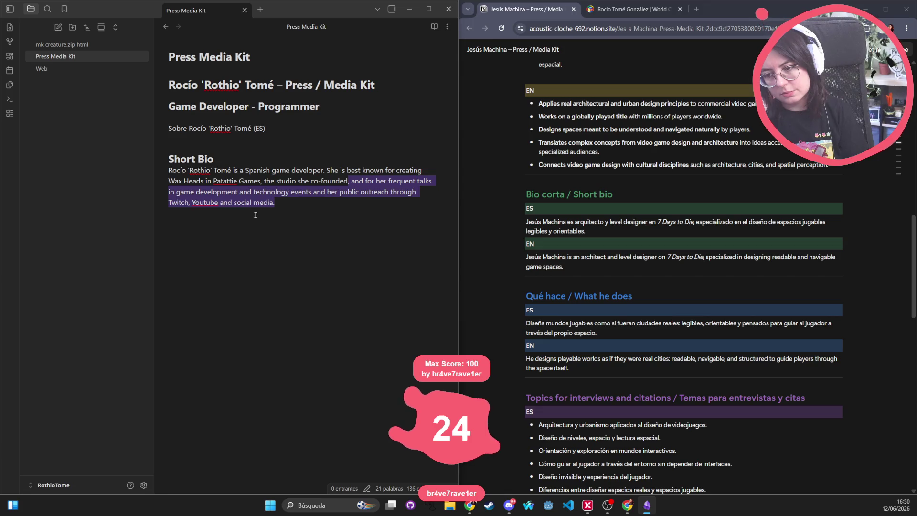
{"action": "left_click", "coordinate": [364, 181]}
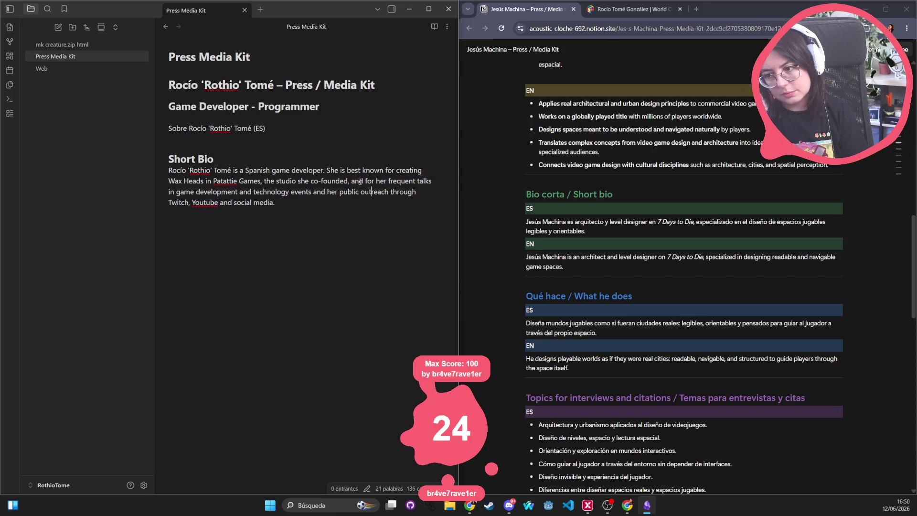
{"action": "left_click_drag", "start_coordinate": [376, 181], "coordinate": [352, 182]}
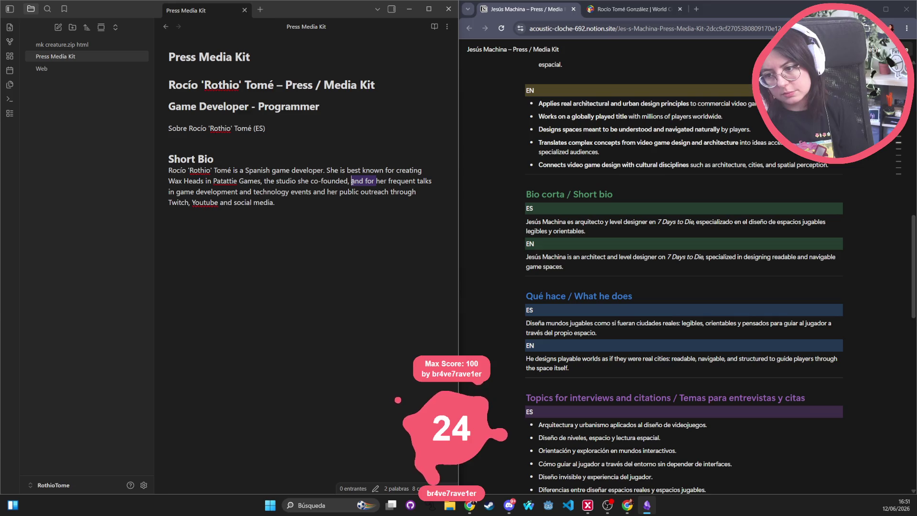
{"action": "key", "text": "BackSpace"}
{"action": "mouse_move", "coordinate": [386, 234]}
{"action": "left_mouse_down"}
{"action": "mouse_move", "coordinate": [105, 149]}
{"action": "mouse_move", "coordinate": [135, 170]}
{"action": "left_mouse_up"}
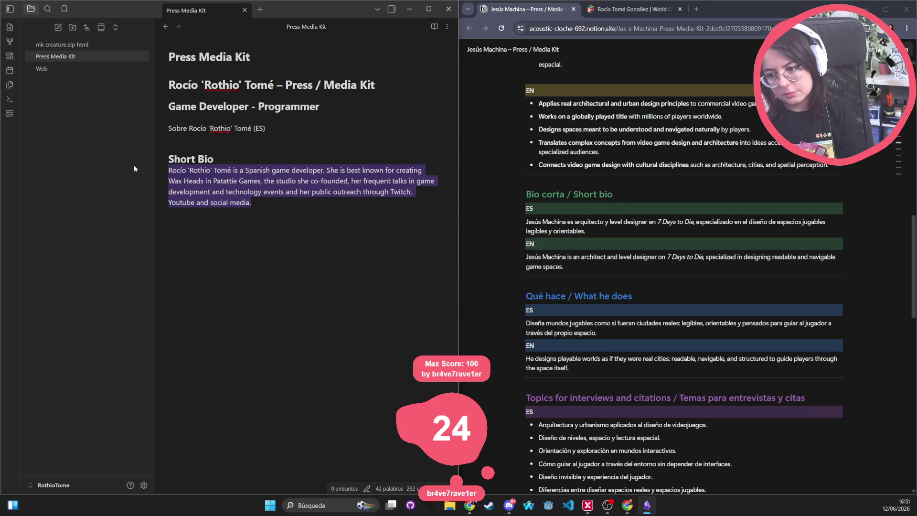
{"action": "mouse_move", "coordinate": [295, 204]}
{"action": "left_mouse_down"}
{"action": "mouse_move", "coordinate": [136, 159]}
{"action": "mouse_move", "coordinate": [139, 170]}
{"action": "left_mouse_up"}
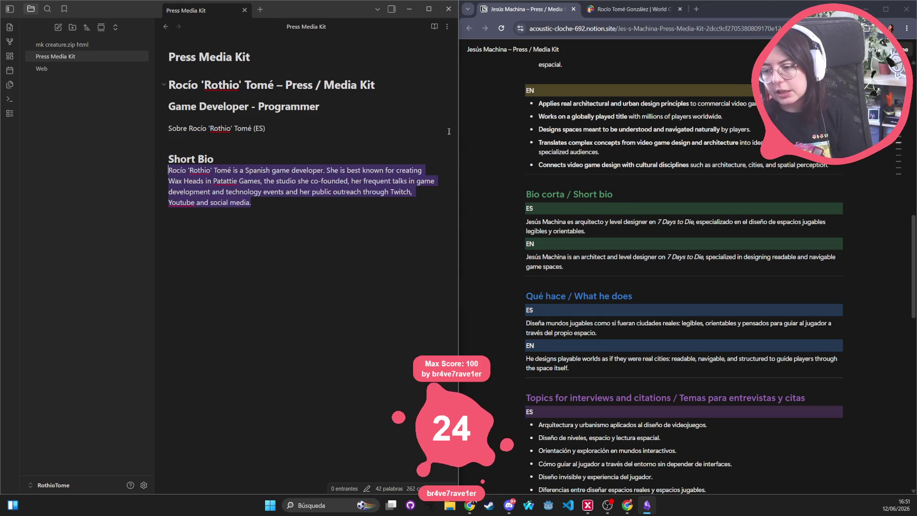
{"action": "mouse_move", "coordinate": [250, 202]}
{"action": "left_mouse_down"}
{"action": "mouse_move", "coordinate": [284, 192]}
{"action": "mouse_move", "coordinate": [168, 170]}
{"action": "left_mouse_up"}
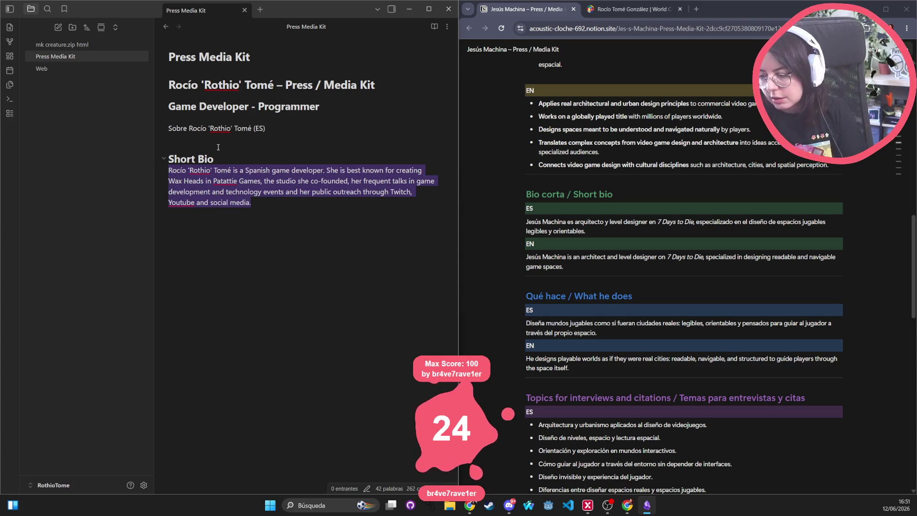
{"action": "mouse_move", "coordinate": [256, 204]}
{"action": "left_mouse_down"}
{"action": "mouse_move", "coordinate": [111, 179]}
{"action": "mouse_move", "coordinate": [88, 156]}
{"action": "mouse_move", "coordinate": [95, 168]}
{"action": "left_mouse_up"}
{"action": "mouse_move", "coordinate": [252, 203]}
{"action": "left_mouse_down"}
{"action": "mouse_move", "coordinate": [132, 184]}
{"action": "mouse_move", "coordinate": [233, 160]}
{"action": "left_mouse_up"}
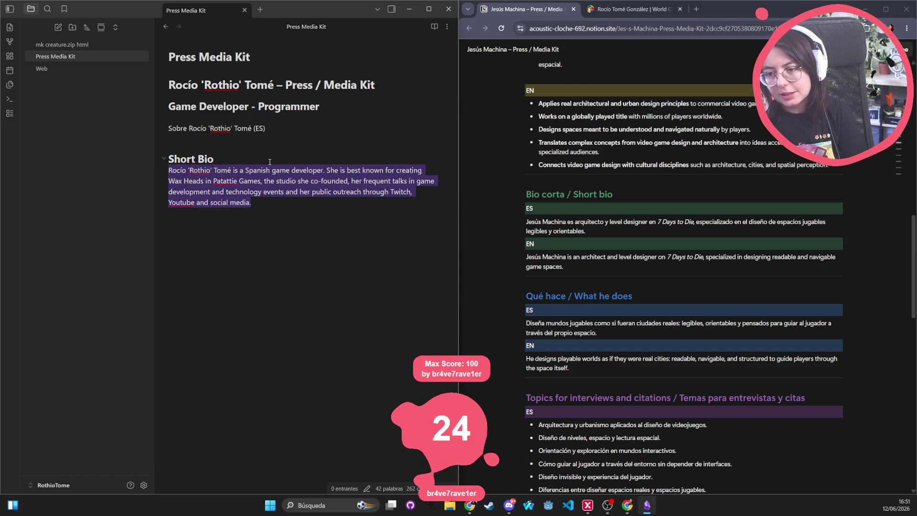
{"action": "left_click", "coordinate": [297, 143]}
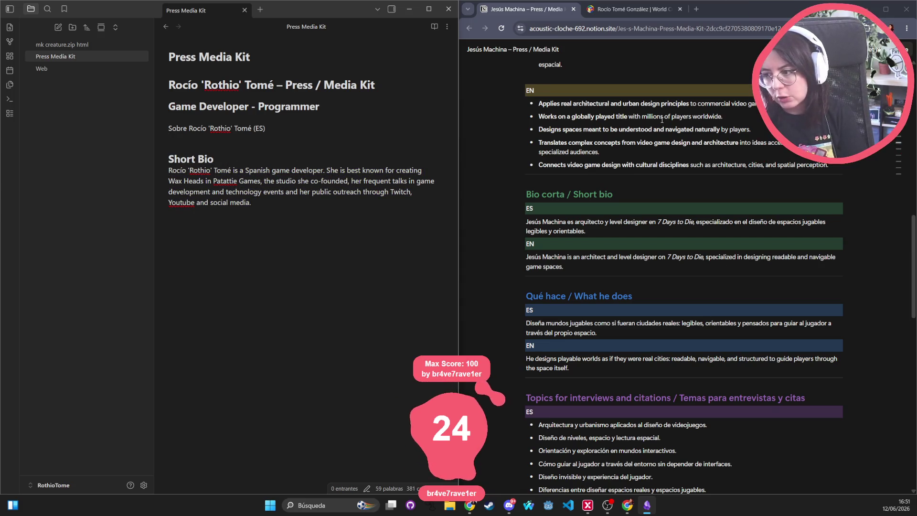
Step: Duplicate the Short Bio heading as 'About me (EN)' and retitle the original 'Short Bio (EN)'
{"action": "scroll", "coordinate": [661, 121], "scroll_direction": "up", "scroll_amount": 10}
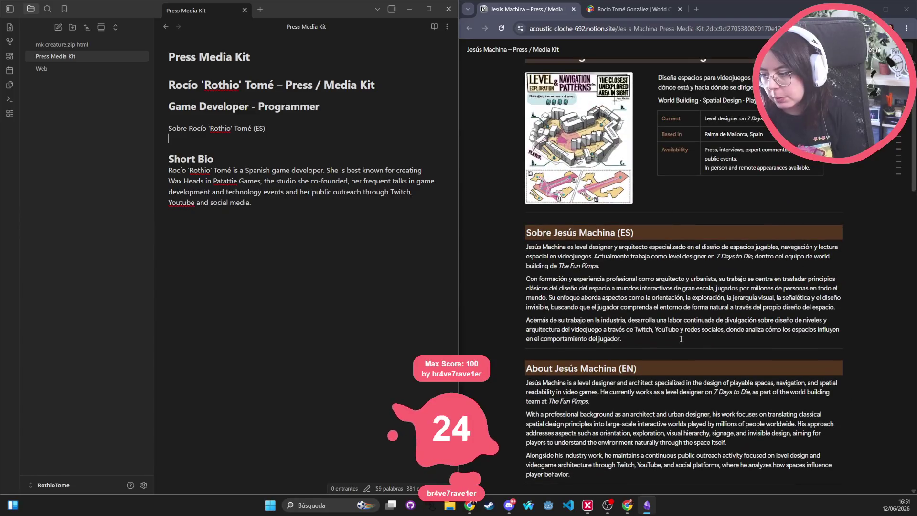
{"action": "triple_click", "coordinate": [211, 149]}
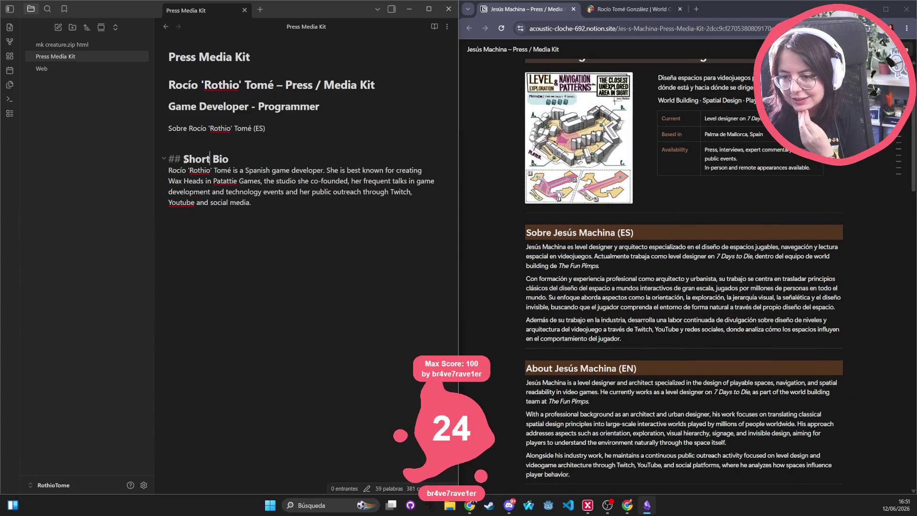
{"action": "key", "text": "ctrl+c"}
{"action": "left_click", "coordinate": [179, 144]}
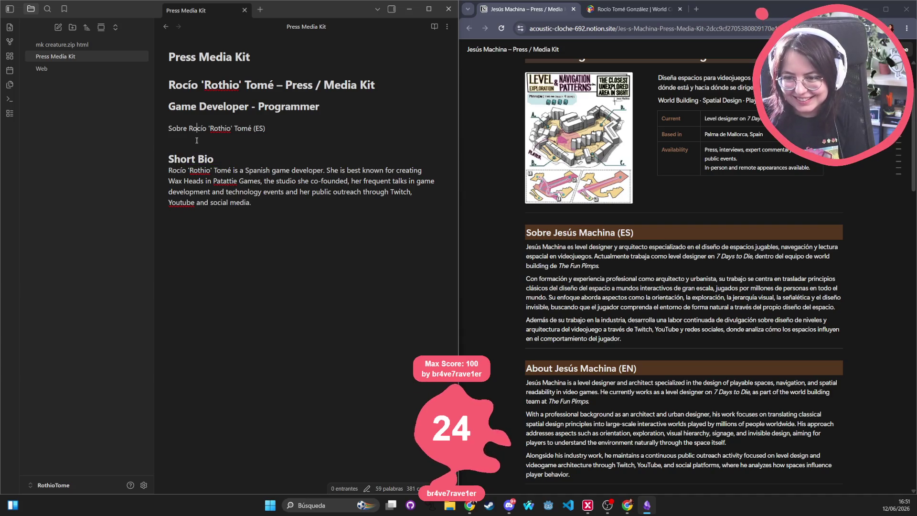
{"action": "key", "text": "ctrl+v"}
{"action": "double_click", "coordinate": [196, 147]}
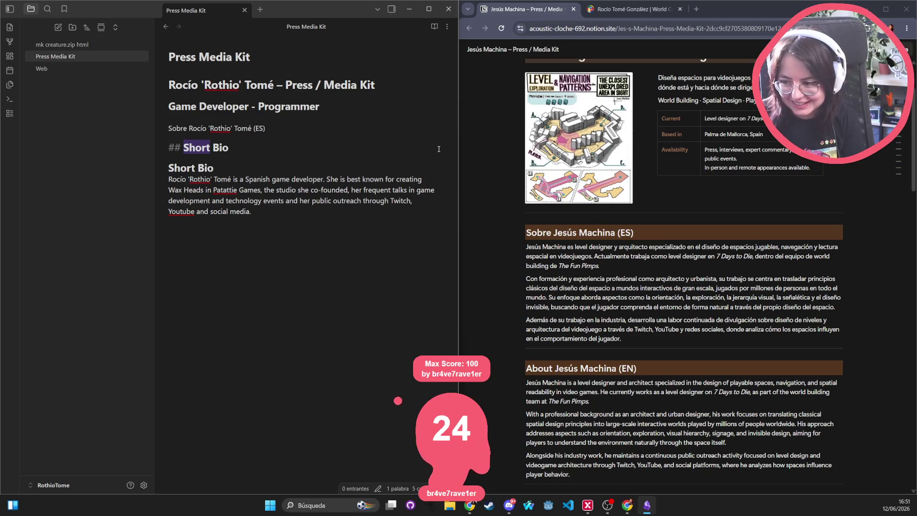
{"action": "type", "text": "About"}
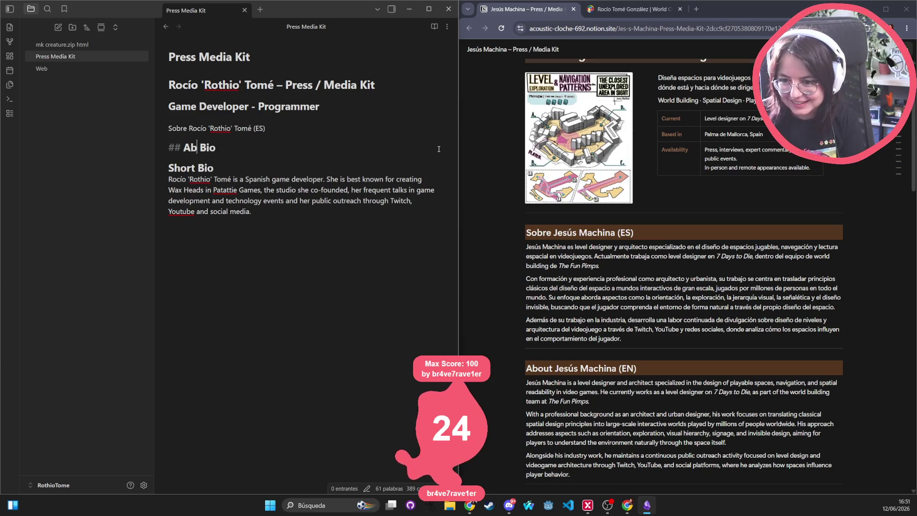
{"action": "key", "text": "ctrl+BackSpace"}
{"action": "type", "text": "Rothii"}
{"action": "key", "text": "BackSpace"}
{"action": "type", "text": "o"}
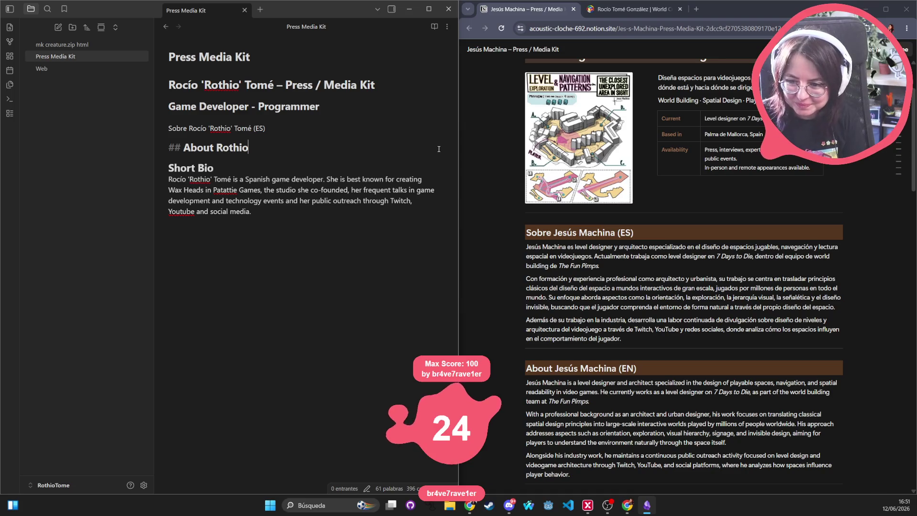
{"action": "key", "text": "ctrl+BackSpace"}
{"action": "type", "text": "Roci"}
{"action": "key", "text": "ctrl+BackSpace"}
{"action": "type", "text": "me (E"}
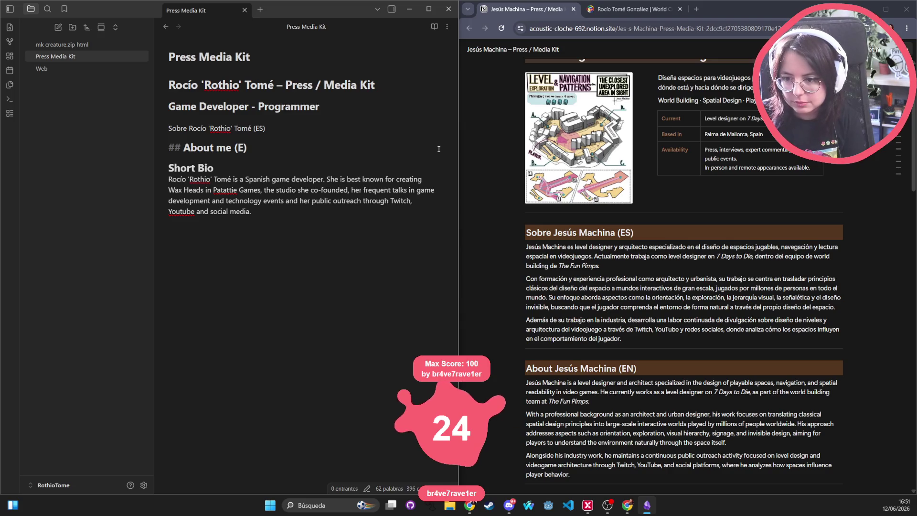
{"action": "type", "text": "N"}
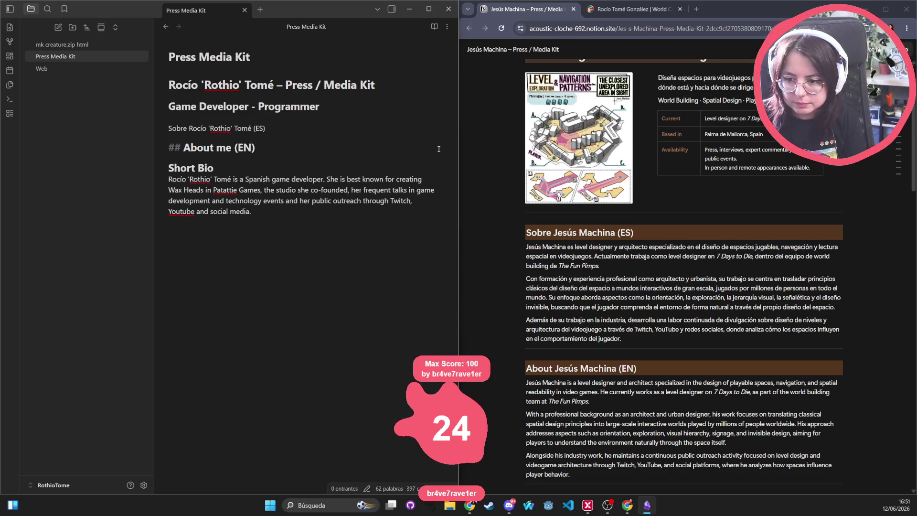
{"action": "key", "text": "Down"}
{"action": "type", "text": "(EN"}
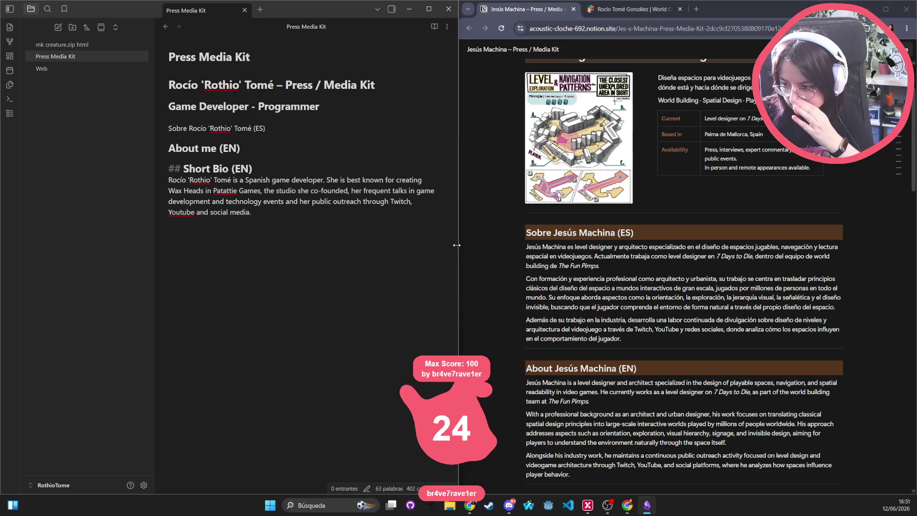
Step: Paste a copy of the bio paragraph under 'About me (EN)' and add a 'Background' line
{"action": "mouse_move", "coordinate": [286, 212]}
{"action": "left_mouse_down"}
{"action": "mouse_move", "coordinate": [145, 173]}
{"action": "mouse_move", "coordinate": [226, 201]}
{"action": "mouse_move", "coordinate": [306, 165]}
{"action": "left_mouse_up"}
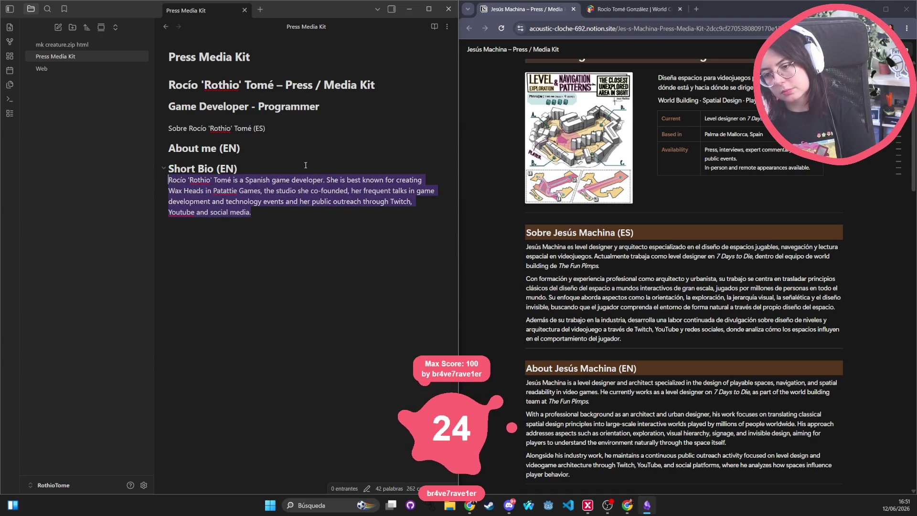
{"action": "left_click", "coordinate": [239, 159]}
{"action": "key", "text": "Return"}
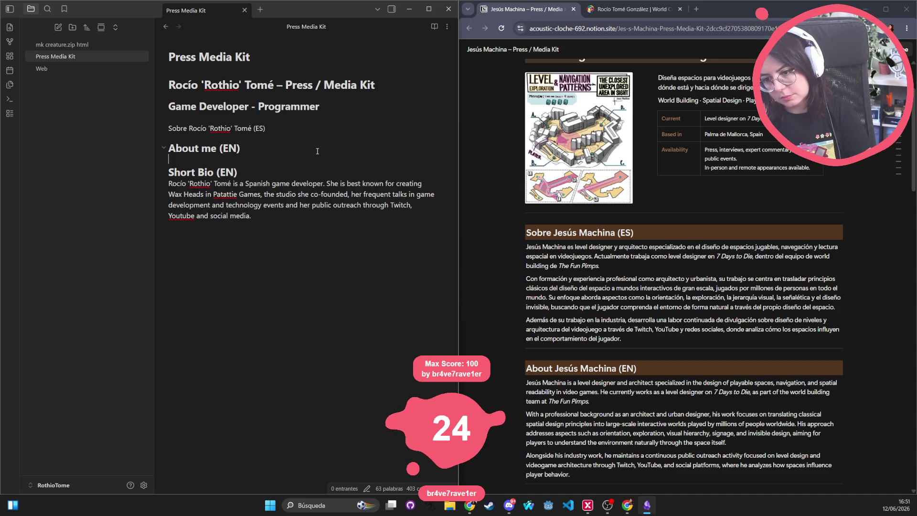
{"action": "key", "text": "ctrl+v"}
{"action": "key", "text": "Return"}
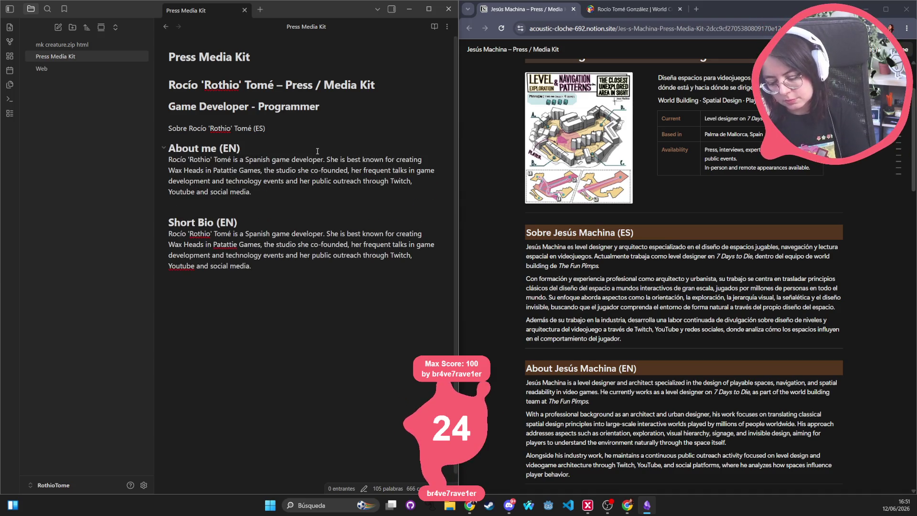
{"action": "type", "text": "Backgroune"}
{"action": "key", "text": "Return"}
{"action": "key", "text": "Return"}
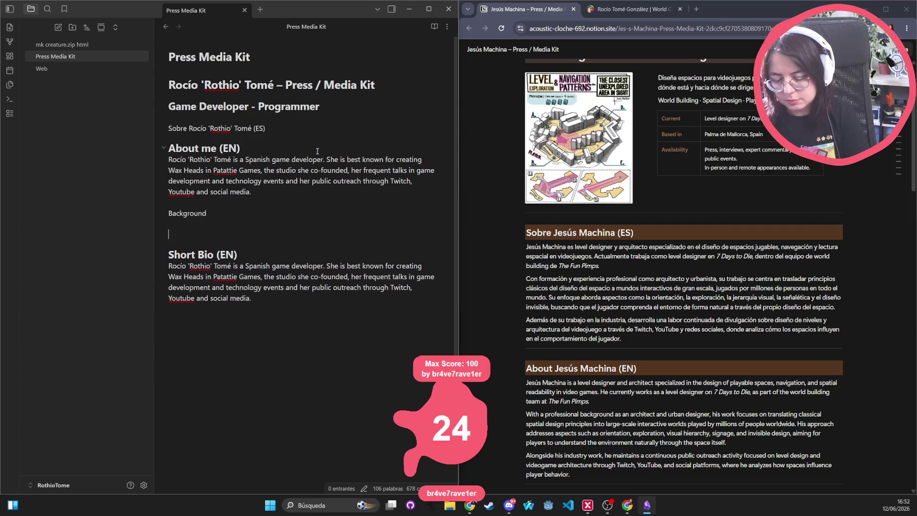
Step: Overwrite 'Background' with a draft 'With over 10 years of experience', then delete that draft
{"action": "double_click", "coordinate": [225, 213]}
{"action": "type", "text": "With over 10 years of experience"}
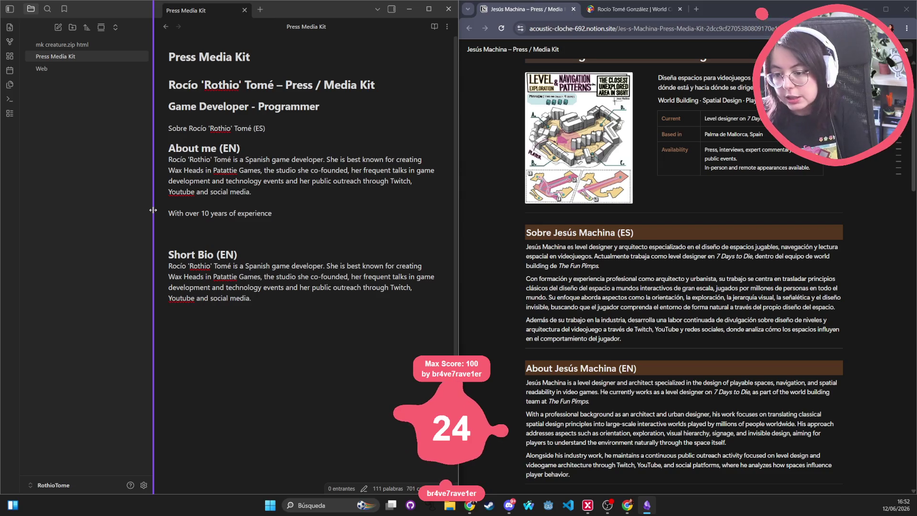
{"action": "key", "text": "ctrl+BackSpace"}
{"action": "key", "text": "ctrl+BackSpace"}
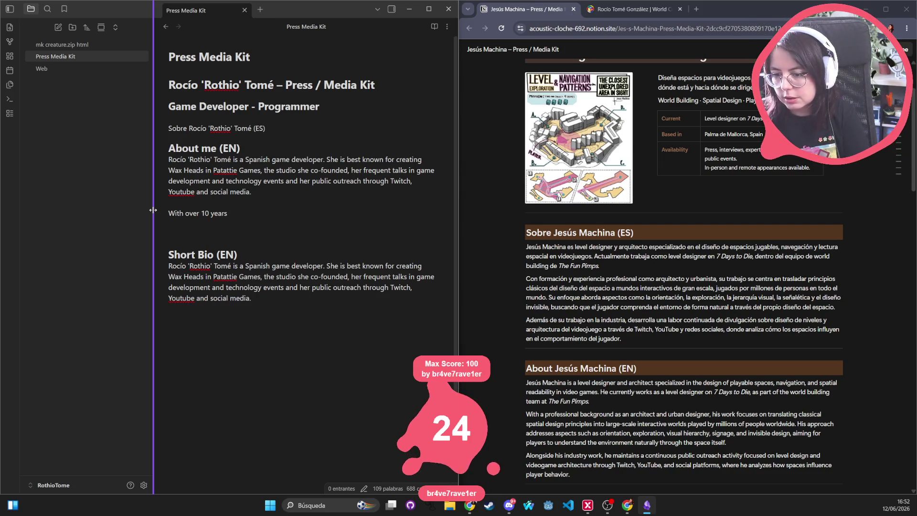
{"action": "key", "text": "ctrl+BackSpace"}
{"action": "key", "text": "ctrl+BackSpace"}
{"action": "key", "text": "ctrl+BackSpace"}
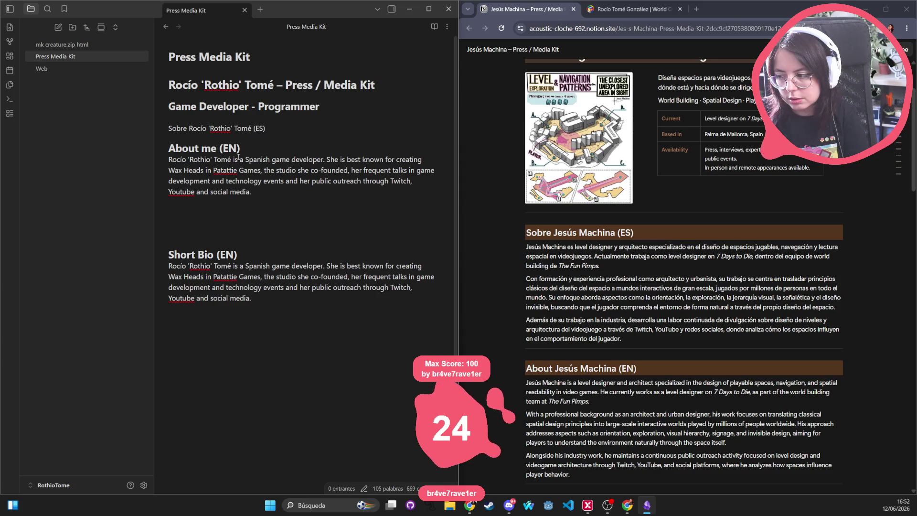
Step: On an empty line below the paragraph, write 'With over 10 years of experience as a programmer, Developer Support Engineer at Unity'
{"action": "key", "text": "Up"}
{"action": "left_click_drag", "start_coordinate": [198, 203], "coordinate": [199, 207]}
{"action": "left_click", "coordinate": [205, 218]}
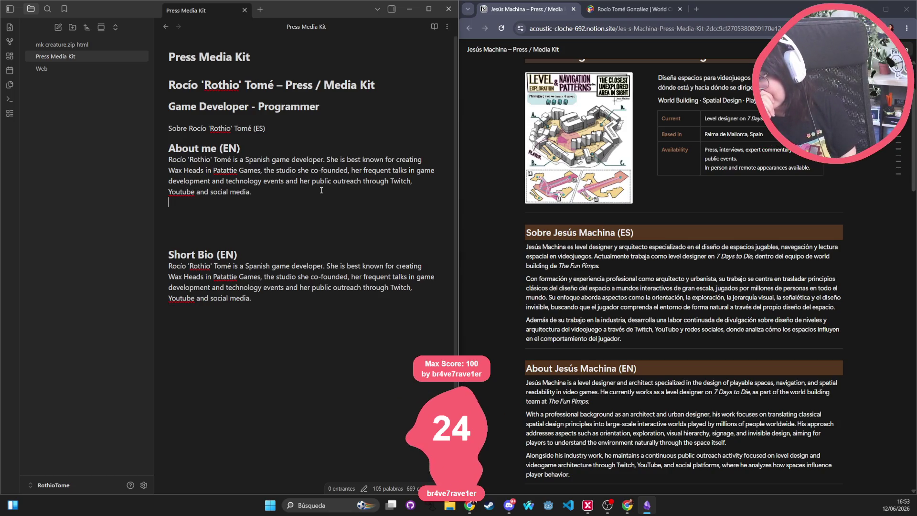
{"action": "type", "text": "With over 10 years of experiencie"}
{"action": "key", "text": "BackSpace"}
{"action": "key", "text": "BackSpace"}
{"action": "key", "text": "BackSpace"}
{"action": "type", "text": "e as a program"}
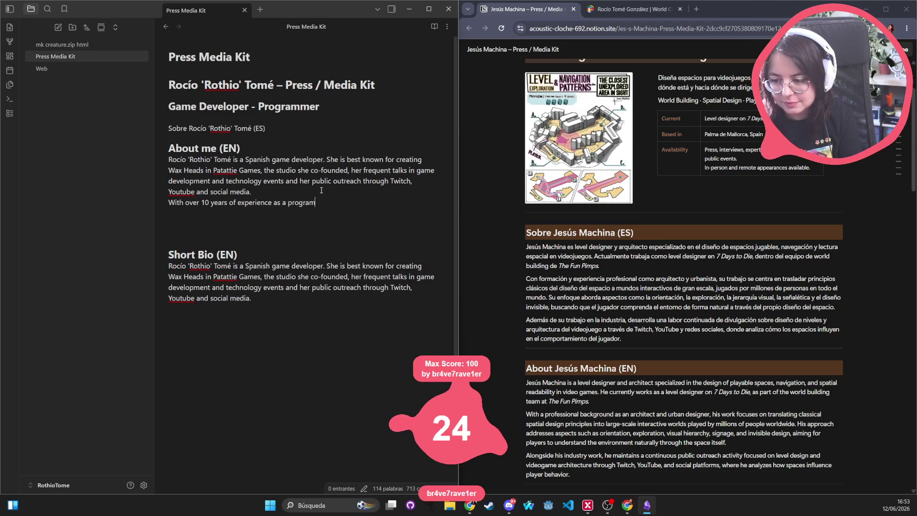
{"action": "type", "text": "mer,"}
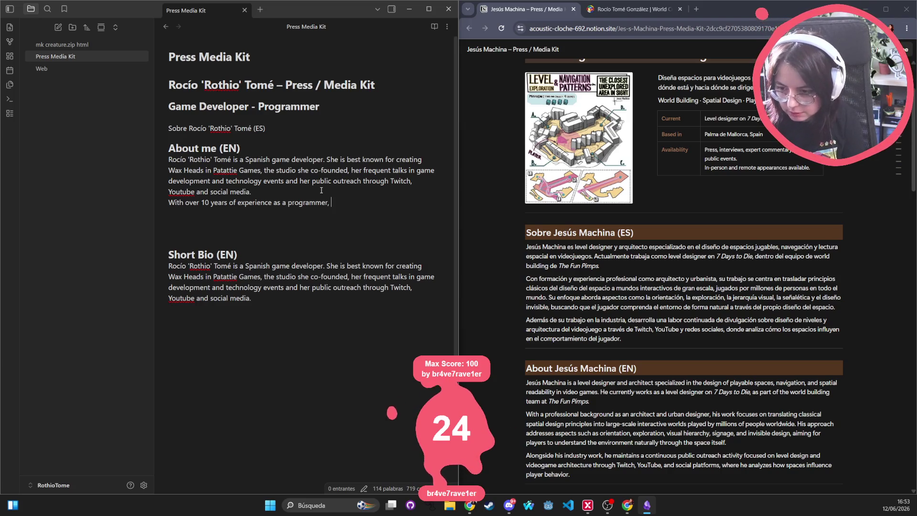
{"action": "key", "text": "Return"}
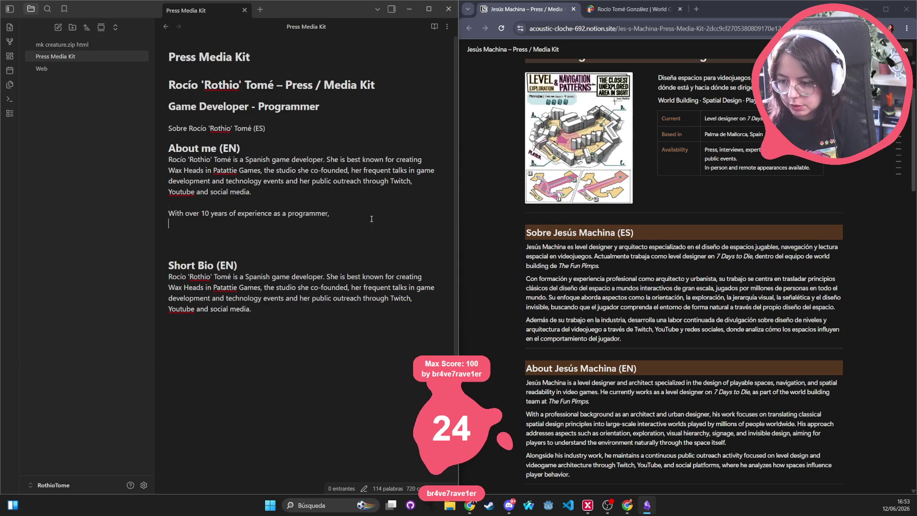
{"action": "key", "text": "BackSpace"}
{"action": "type", "text": "Developer Support Engineer at Unity"}
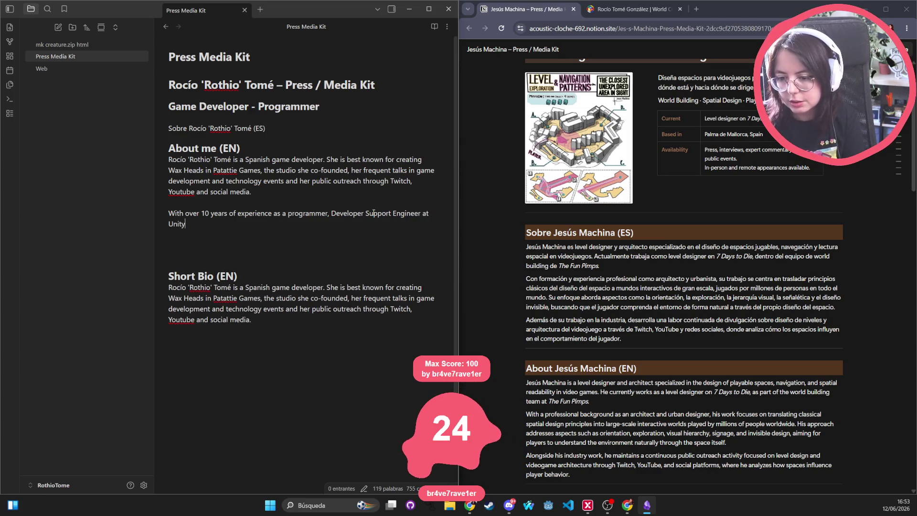
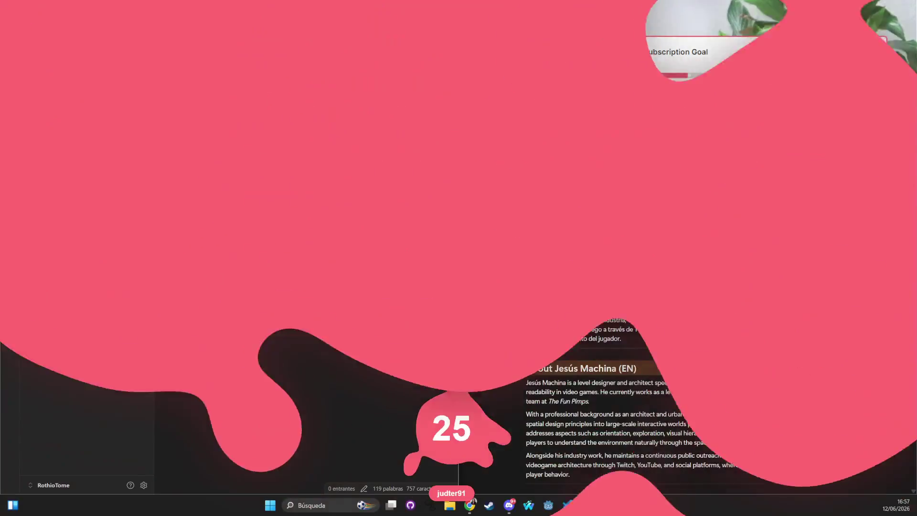
Step: Add an 'Awards' heading after Short Bio and move to the empty line beneath it
{"action": "type", "text": "Awards"}
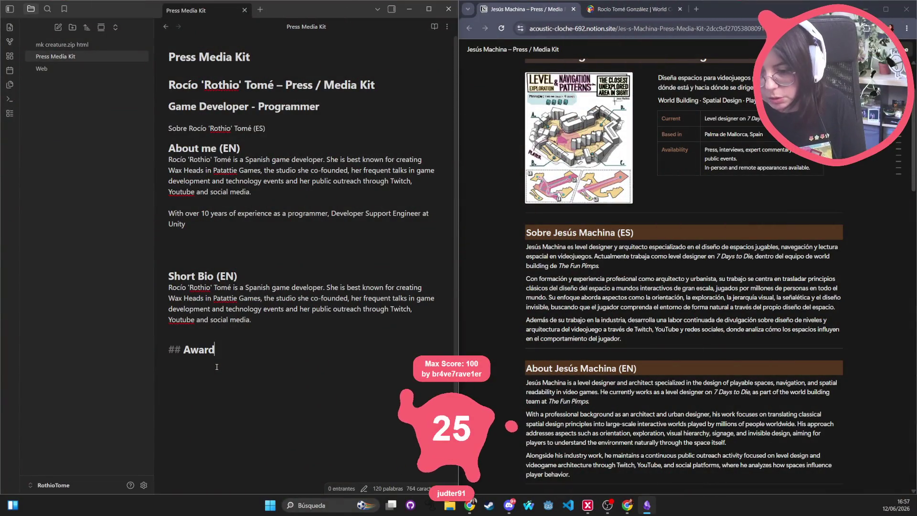
{"action": "key", "text": "Return"}
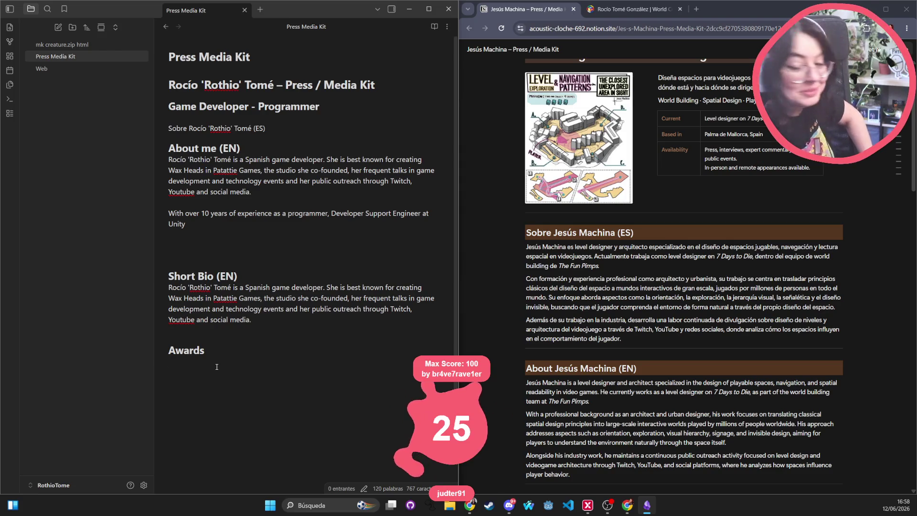
{"action": "left_click", "coordinate": [217, 367]}
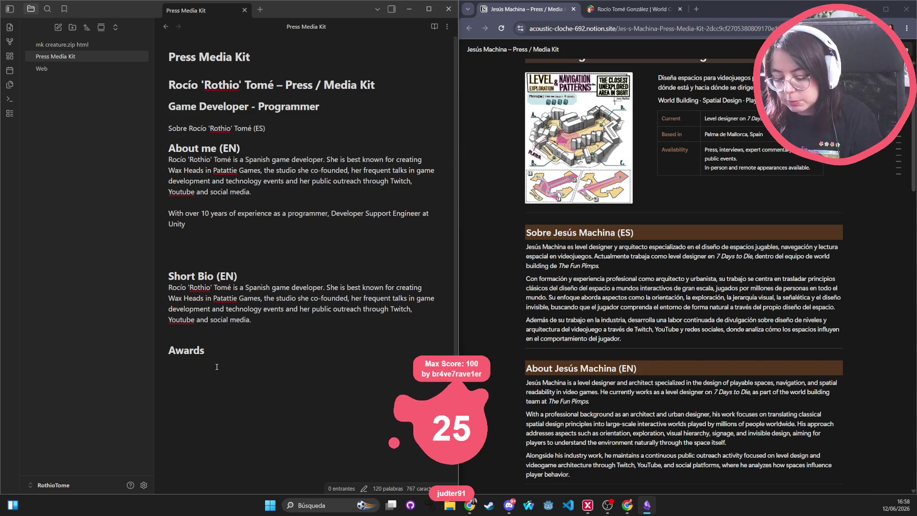
Step: List 'Best Music and sound design (Wax Heads)' with the composer credit under Awards
{"action": "type", "text": "Best"}
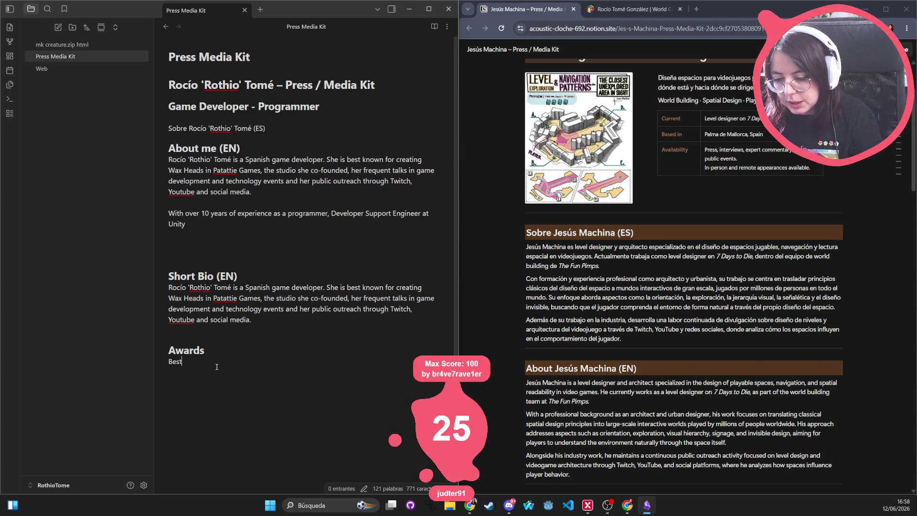
{"action": "type", "text": " Music and"}
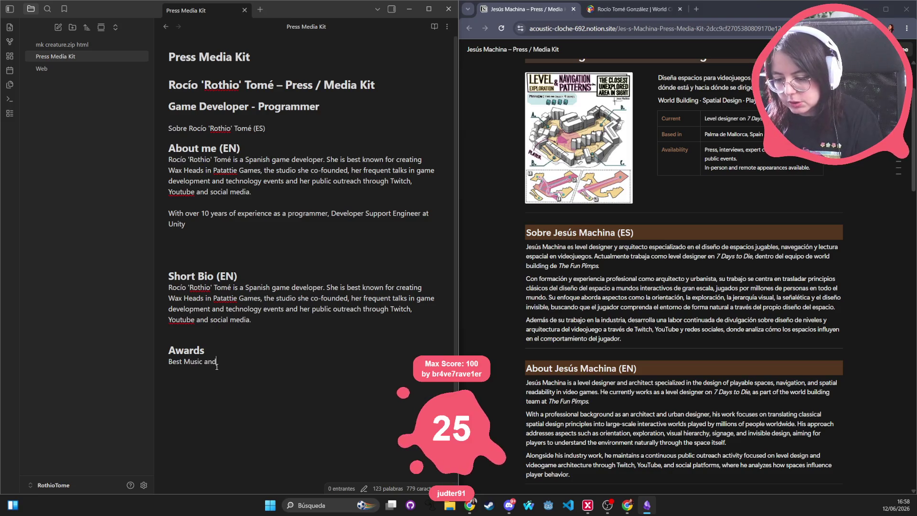
{"action": "type", "text": " sound design"}
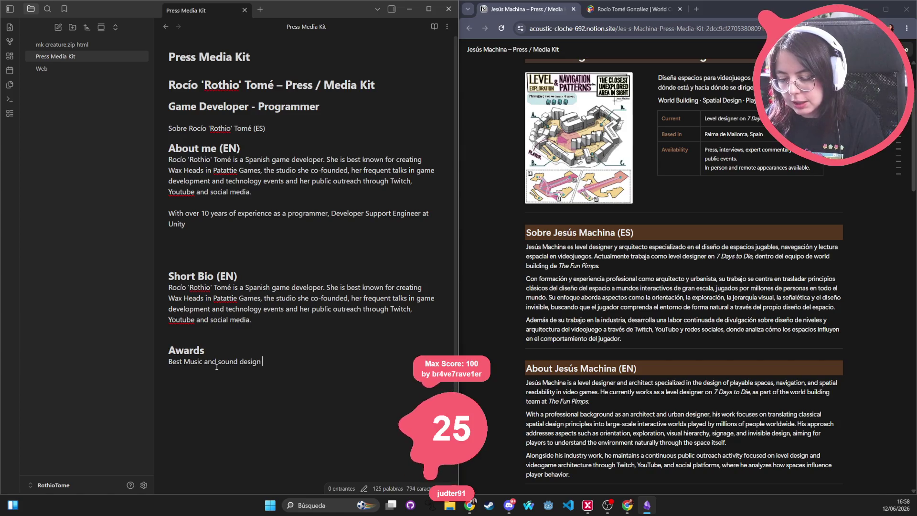
{"action": "type", "text": "(WA"}
{"action": "key", "text": "BackSpace"}
{"action": "type", "text": "ax Heads) - Composer "}
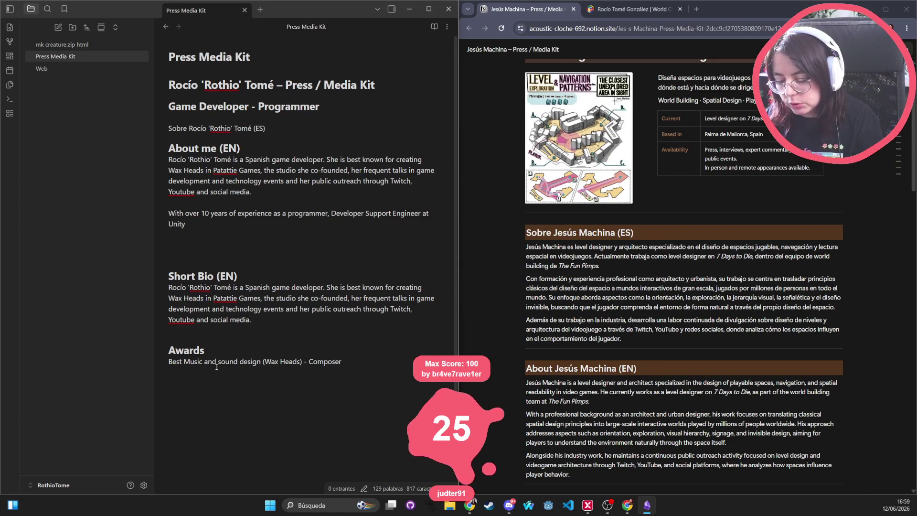
{"action": "type", "text": "Gina"}
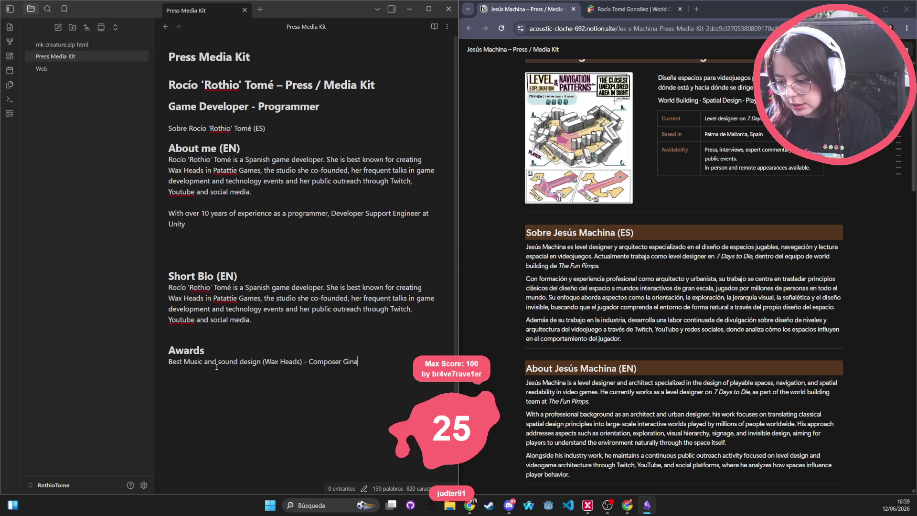
{"action": "type", "text": " Loughlin"}
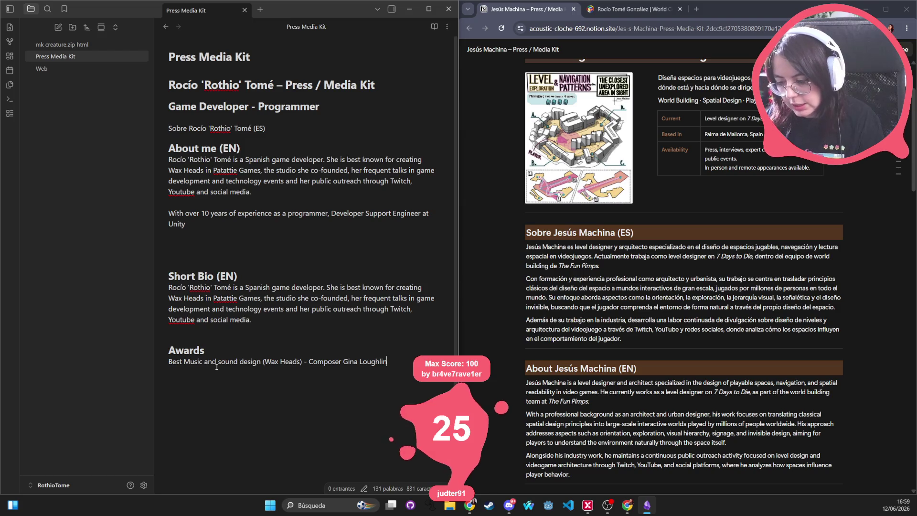
{"action": "key", "text": "ctrl+BackSpace"}
{"action": "key", "text": "ctrl+BackSpace"}
{"action": "key", "text": "ctrl+BackSpace"}
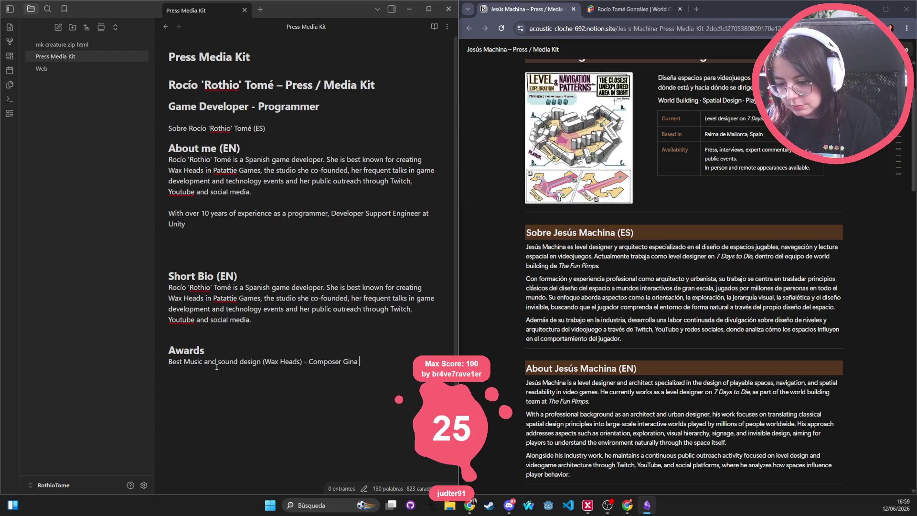
{"action": "key", "text": "ctrl+z"}
{"action": "key", "text": "ctrl+z"}
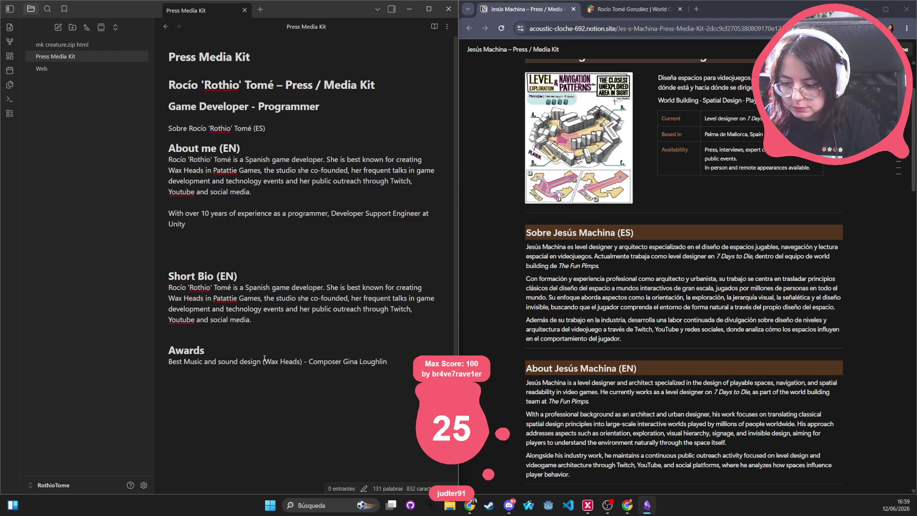
Step: Add '@ Indie Dev Day' before '(Wax Heads)' and change the credit to 'Music composer'
{"action": "type", "text": "IndieDevDa"}
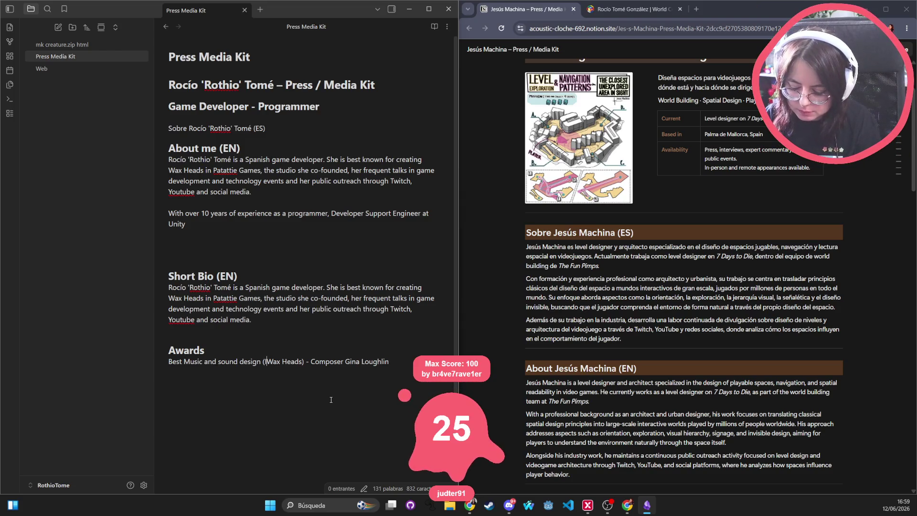
{"action": "type", "text": "y,"}
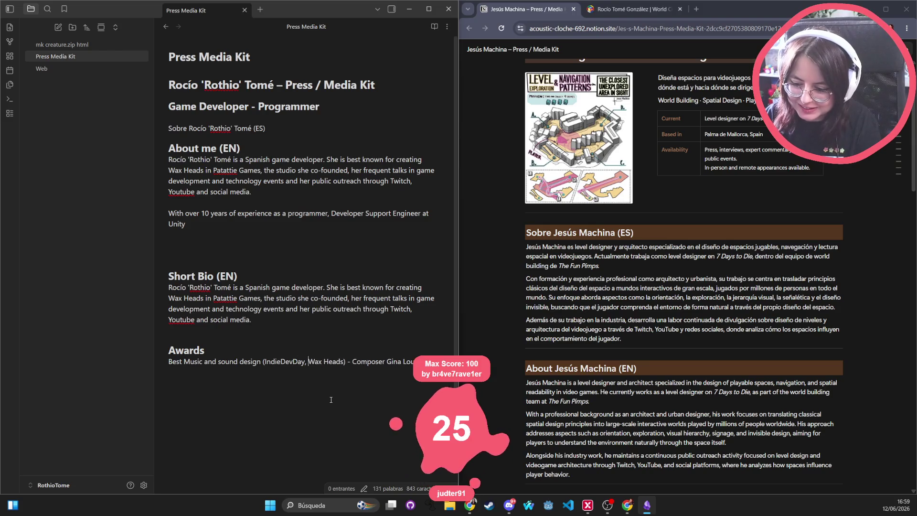
{"action": "key", "text": "BackSpace"}
{"action": "key", "text": "BackSpace"}
{"action": "key", "text": "BackSpace"}
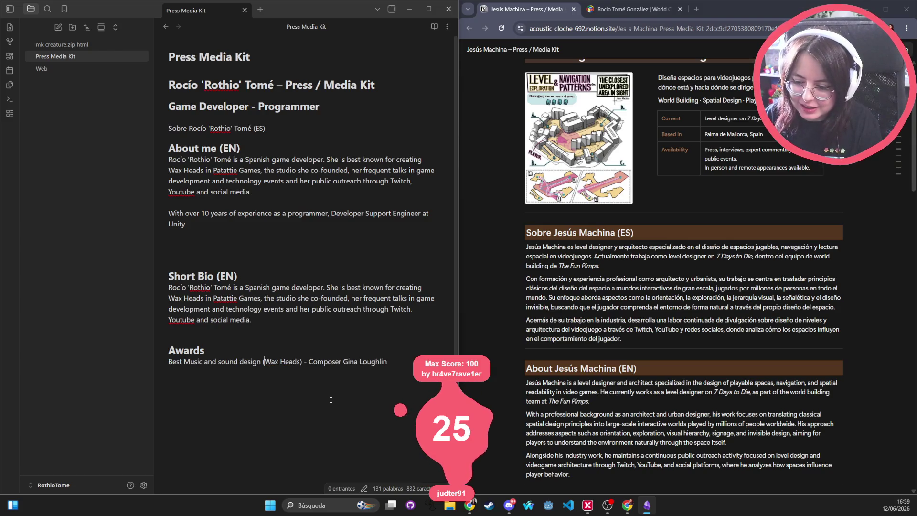
{"action": "type", "text": "@ Indie"}
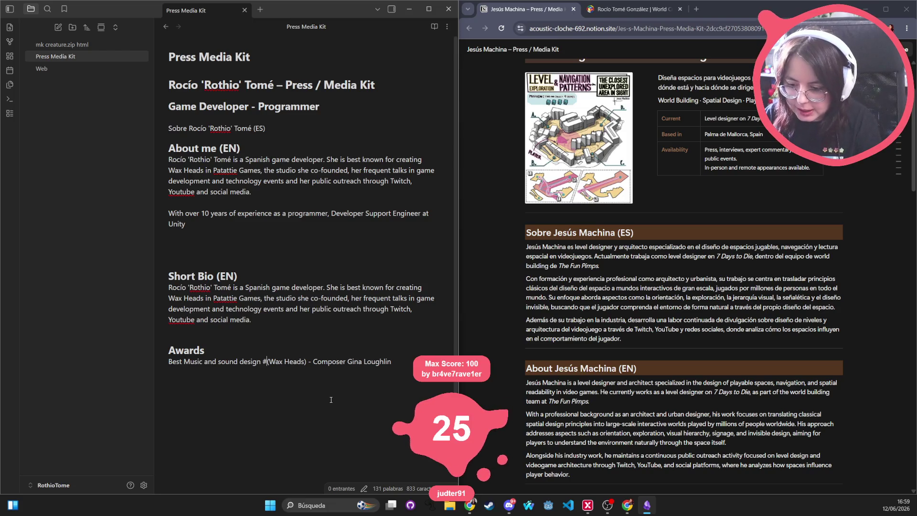
{"action": "type", "text": " Dev Day (Wax"}
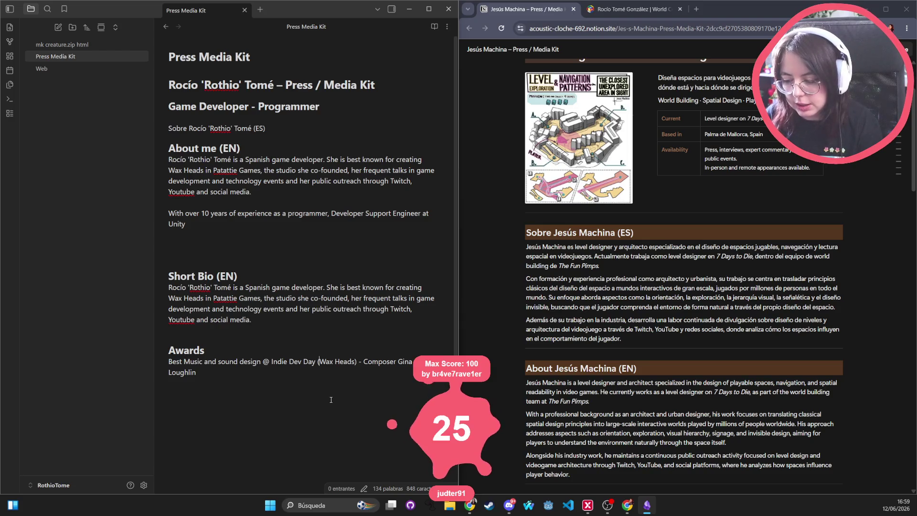
{"action": "type", "text": " Heads) - "}
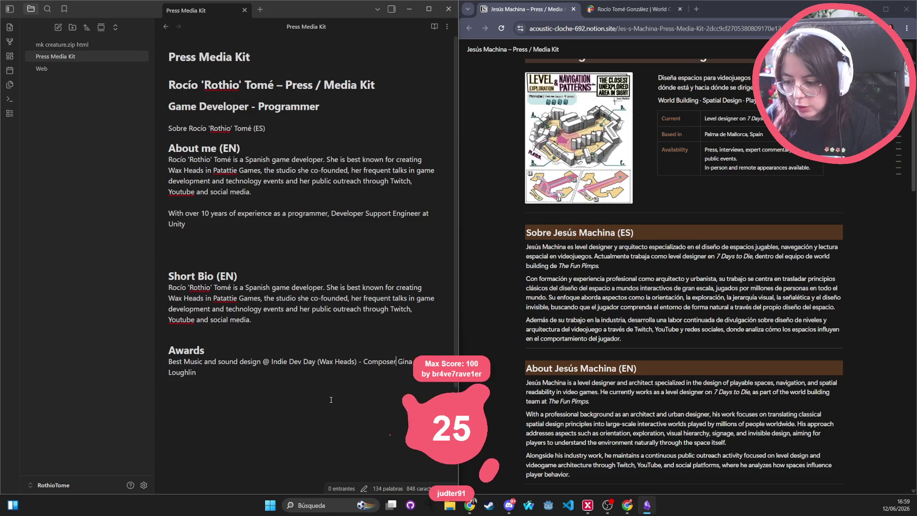
{"action": "type", "text": "Music"}
{"action": "key", "text": "Delete"}
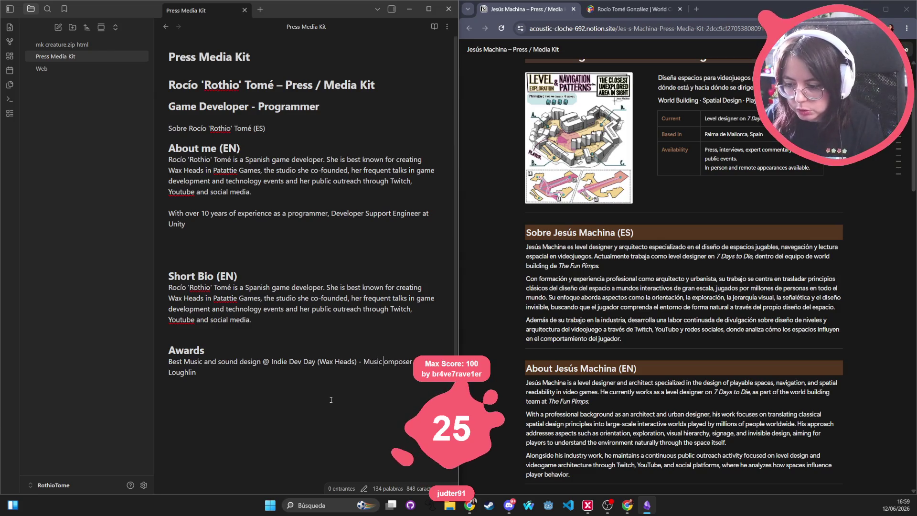
{"action": "type", "text": "c"}
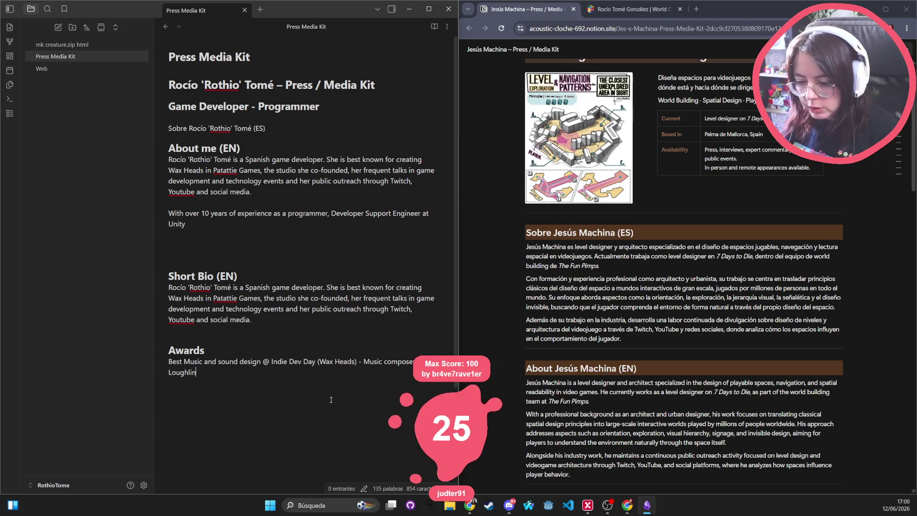
Step: Capitalize 'Sound Design' in the music award line
{"action": "left_click", "coordinate": [221, 361]}
{"action": "key", "text": "BackSpace"}
{"action": "type", "text": "S"}
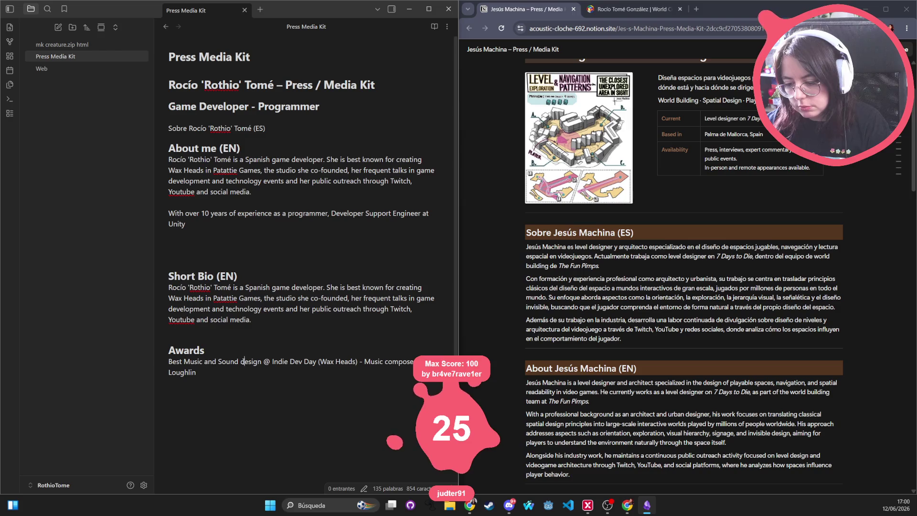
{"action": "left_click", "coordinate": [243, 361]}
{"action": "key", "text": "BackSpace"}
{"action": "type", "text": "D"}
Step: Insert a new line above the music award starting with 'Best'
{"action": "left_click", "coordinate": [352, 431]}
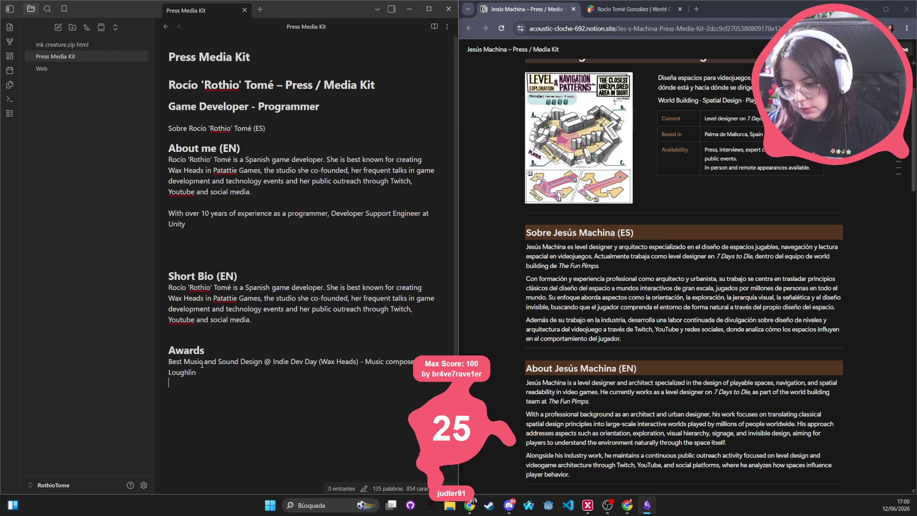
{"action": "left_click", "coordinate": [168, 361]}
{"action": "key", "text": "Return"}
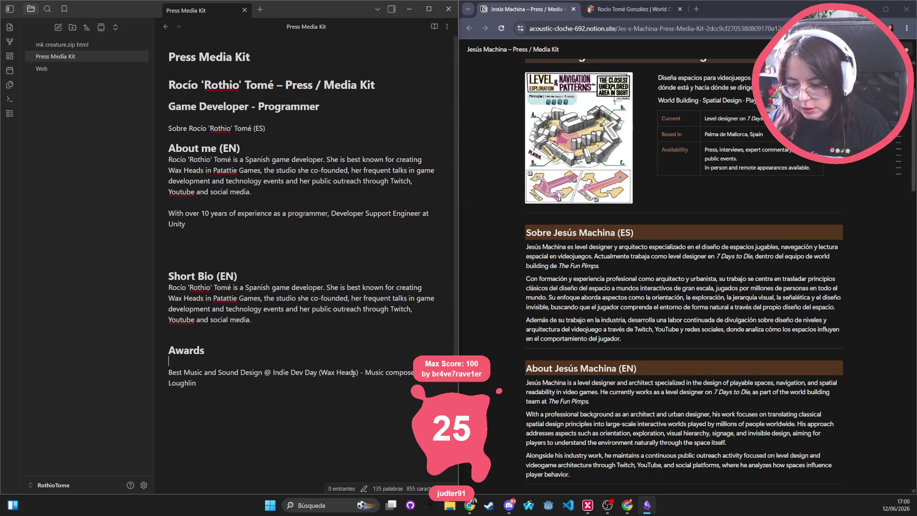
{"action": "type", "text": "Best"}
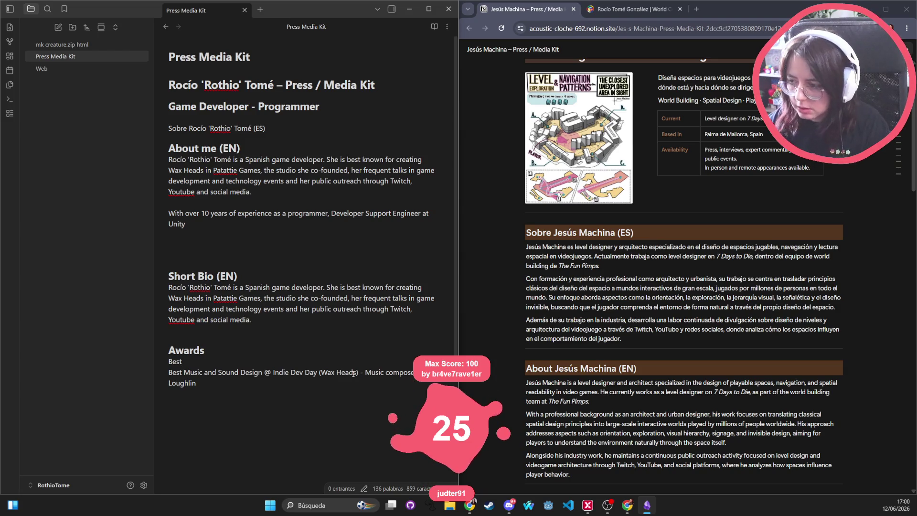
{"action": "left_click", "coordinate": [697, 9]}
Step: Search the web for 'diggy doggo itchio'
{"action": "type", "text": "diggy doggo"}
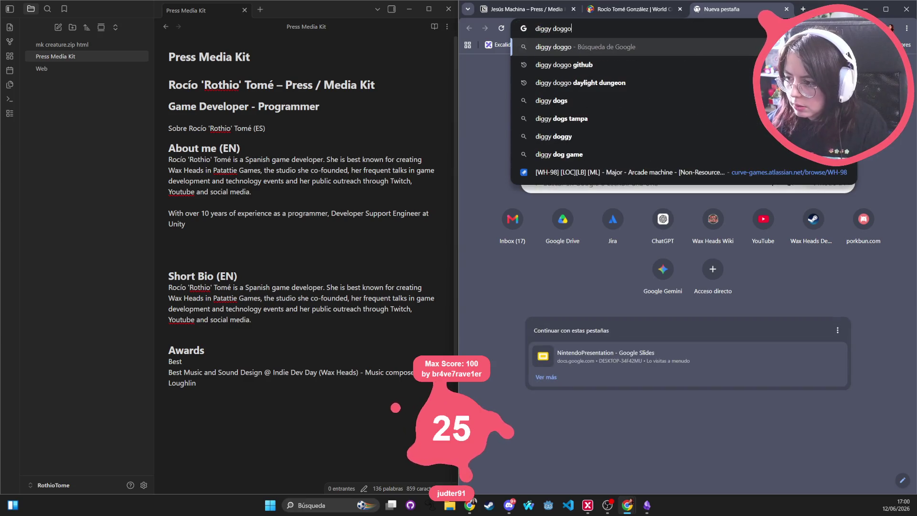
{"action": "key", "text": "Down"}
{"action": "key", "text": "Return"}
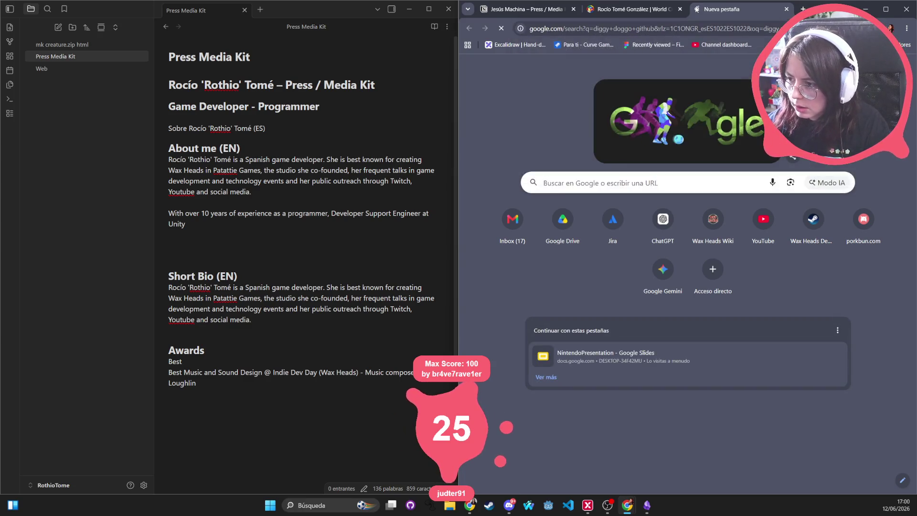
{"action": "left_click", "coordinate": [609, 30]}
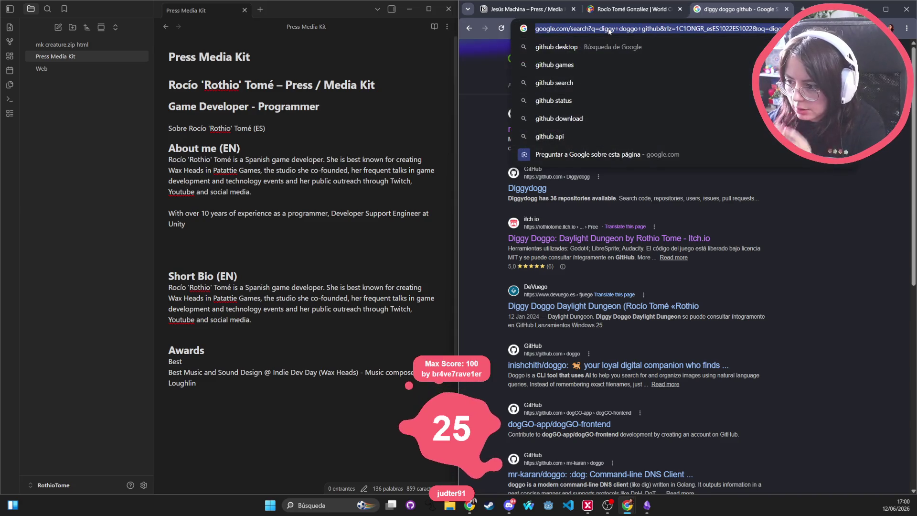
{"action": "type", "text": "diggy dogg"}
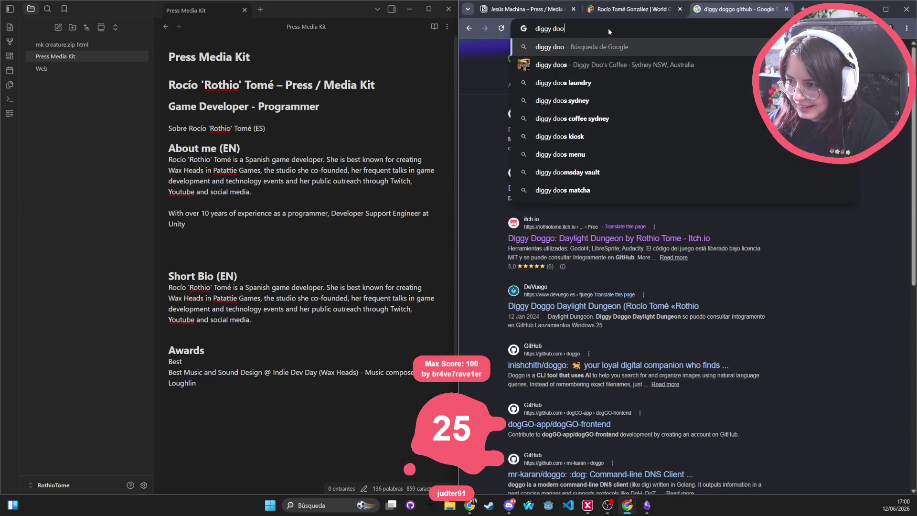
{"action": "type", "text": "o itchio"}
{"action": "key", "text": "Return"}
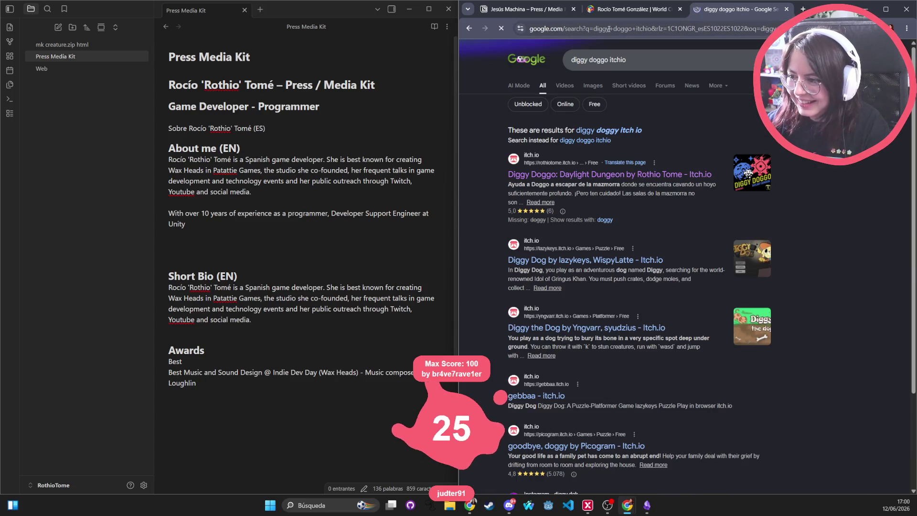
Step: Check the Diggy Doggo itch.io awards, then continue the note line with 'Solodev Game @ Indie Spain Jam 2023 ('
{"action": "left_click", "coordinate": [668, 174]}
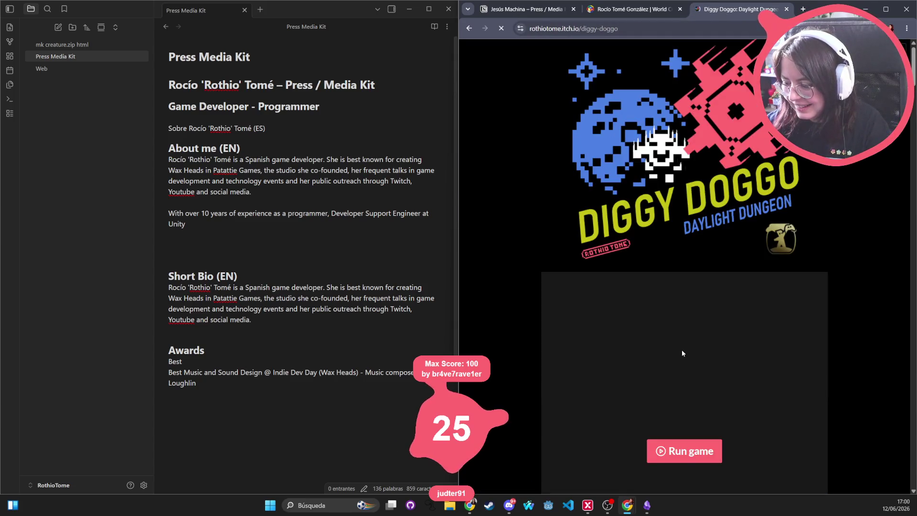
{"action": "scroll", "coordinate": [682, 352], "scroll_direction": "down", "scroll_amount": 3}
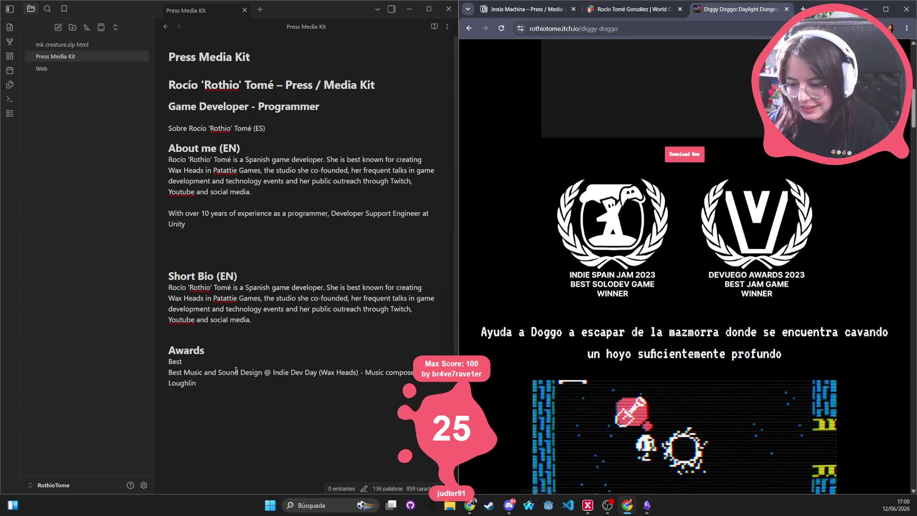
{"action": "left_click", "coordinate": [197, 361]}
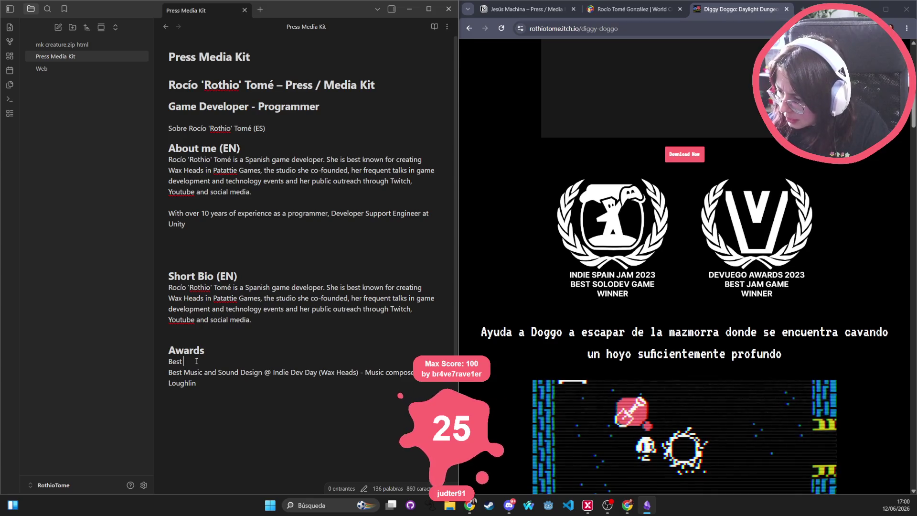
{"action": "type", "text": "Solodev Game"}
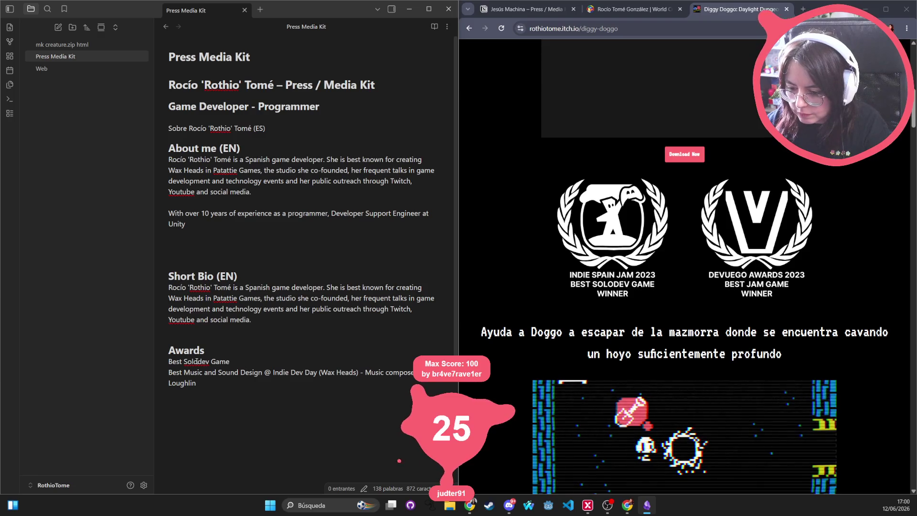
{"action": "type", "text": " @ Ind"}
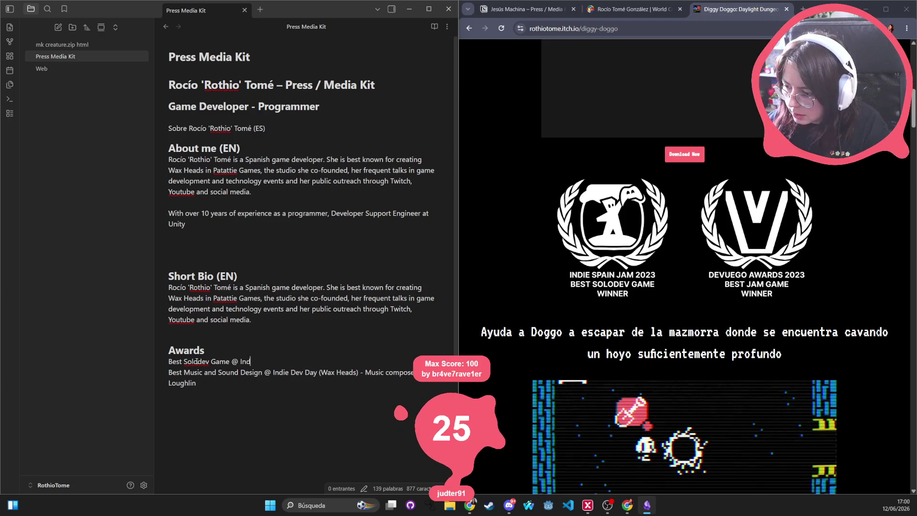
{"action": "type", "text": "ie Spain Jam 202"}
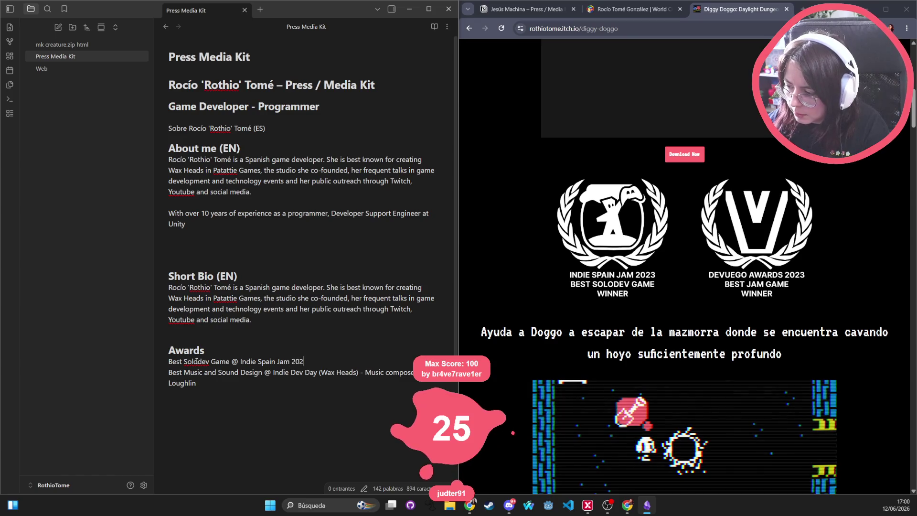
{"action": "type", "text": "3 ("}
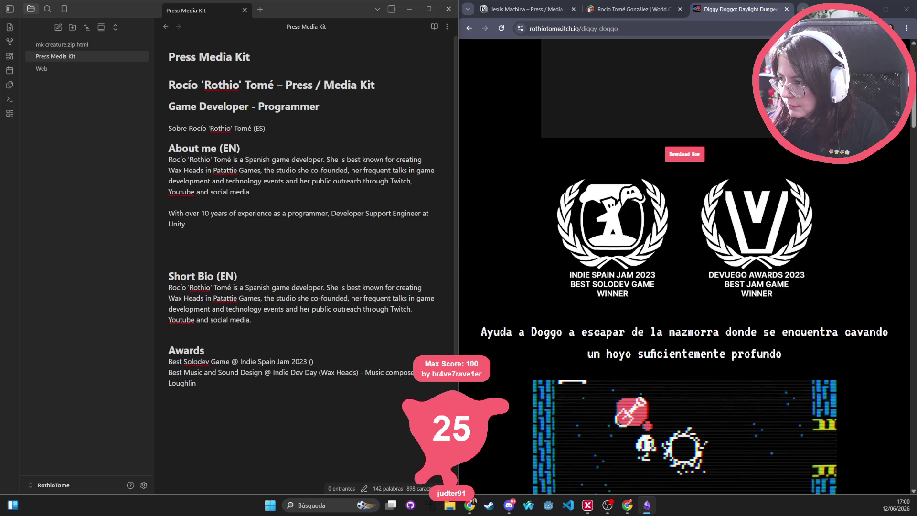
Step: Insert 'WINNER' after 'Best Solodev Game' so the line reads 'Best Solodev Game - WINNER @ Indie Spain Jam 2023'
{"action": "left_click", "coordinate": [803, 9]}
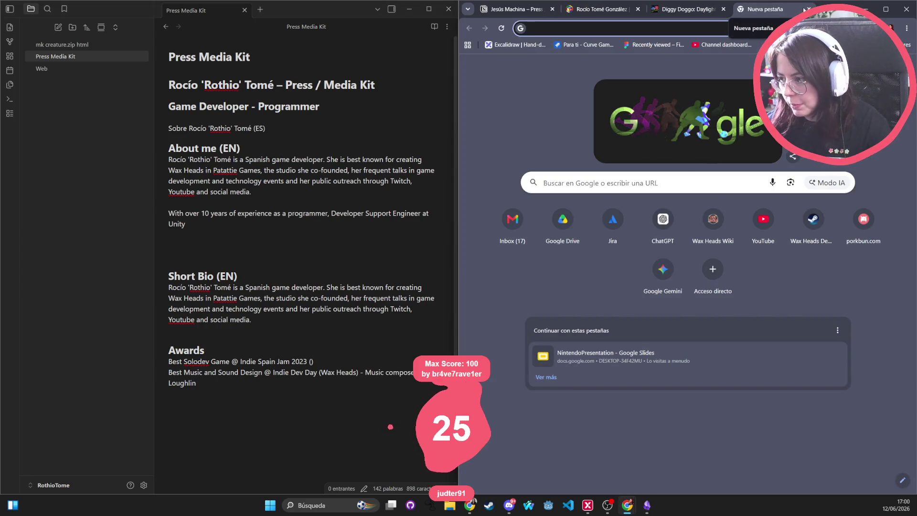
{"action": "left_click", "coordinate": [807, 9]}
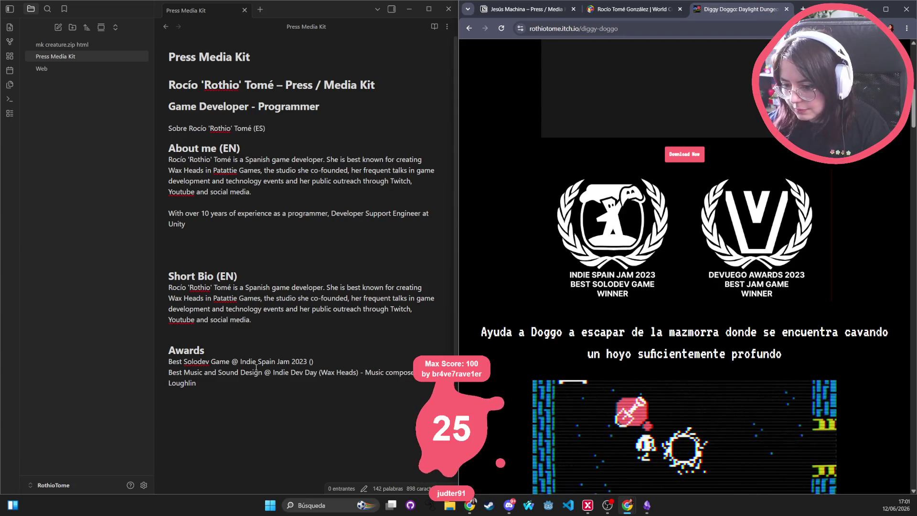
{"action": "left_click", "coordinate": [345, 358]}
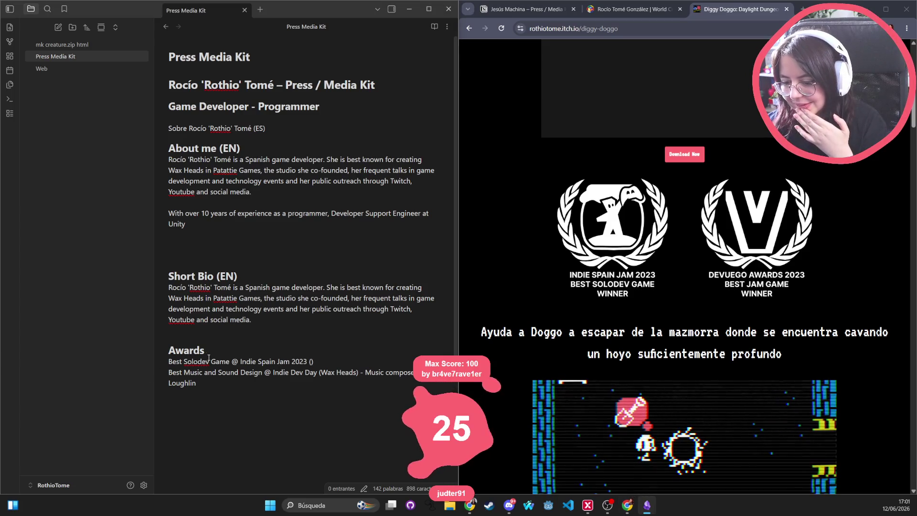
{"action": "left_click", "coordinate": [230, 361]}
{"action": "type", "text": "- WINN"}
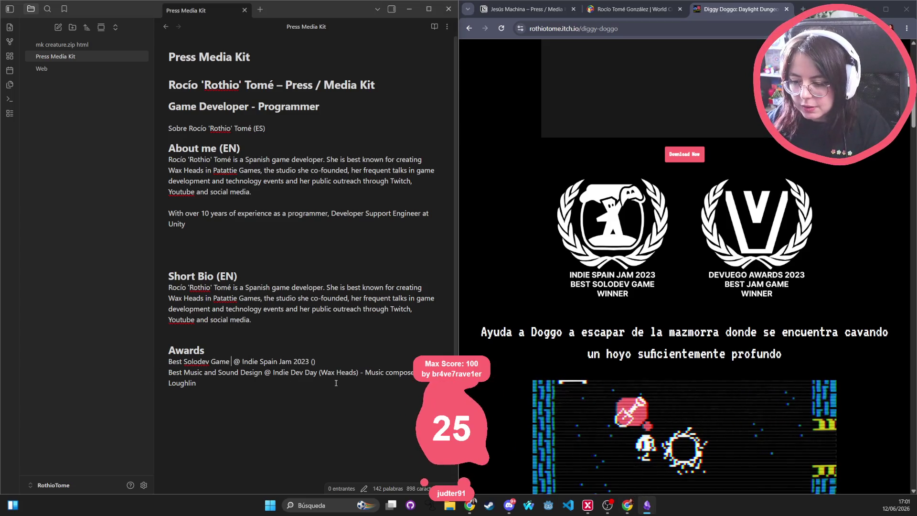
{"action": "type", "text": "ER"}
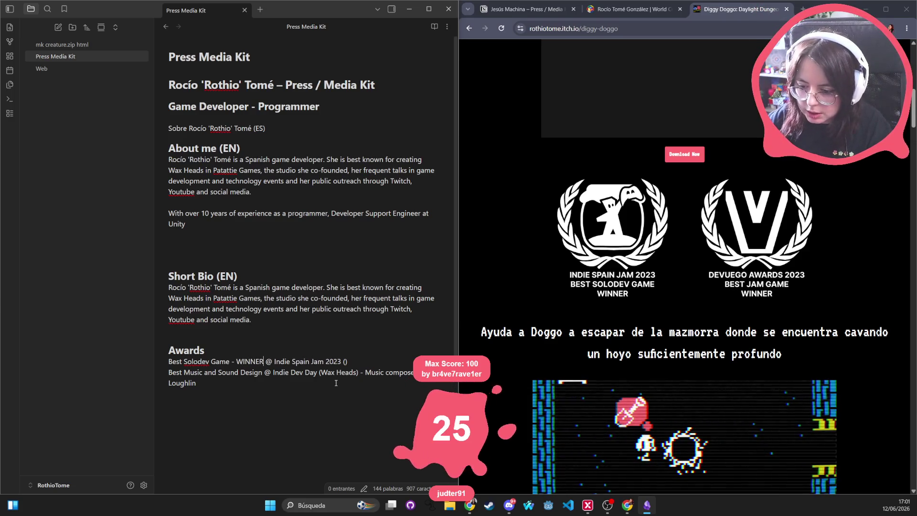
{"action": "key", "text": "ctrl+BackSpace"}
{"action": "key", "text": "BackSpace"}
{"action": "key", "text": "BackSpace"}
{"action": "key", "text": "BackSpace"}
{"action": "type", "text": "WINNE"}
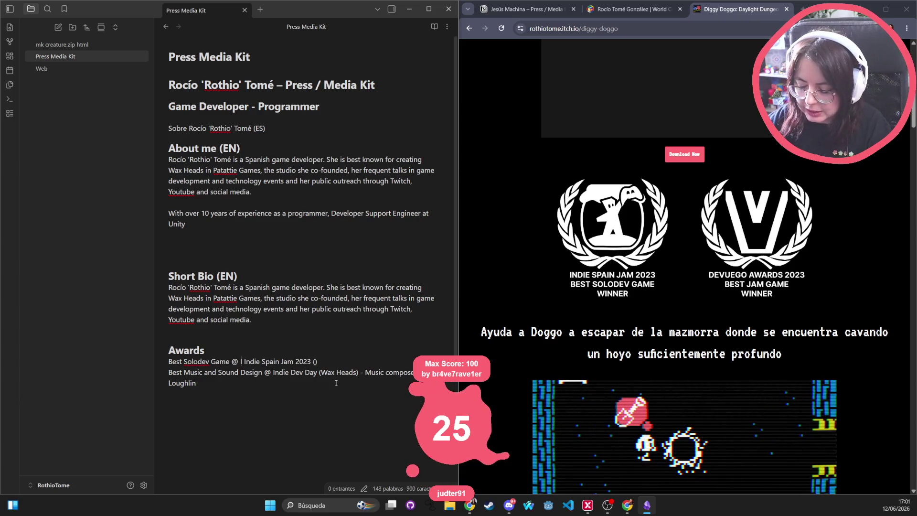
{"action": "type", "text": "R -"}
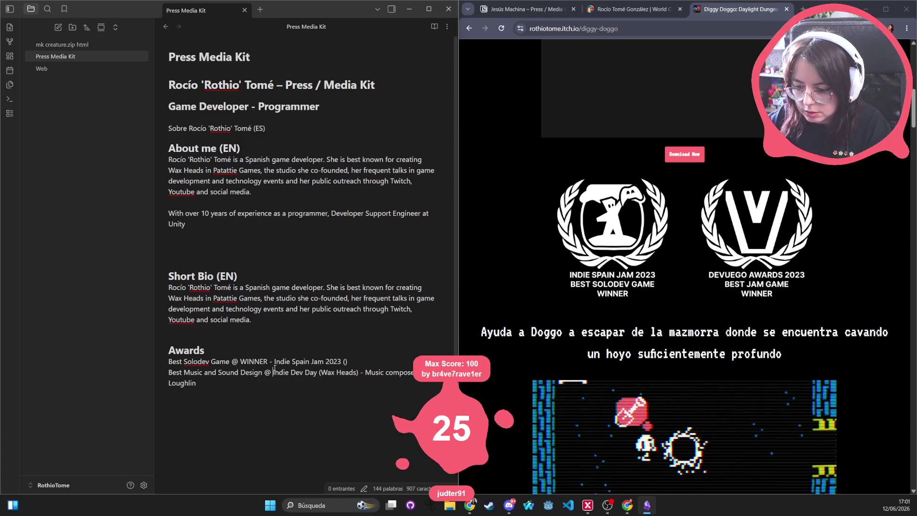
{"action": "key", "text": "ctrl+z"}
{"action": "key", "text": "ctrl+z"}
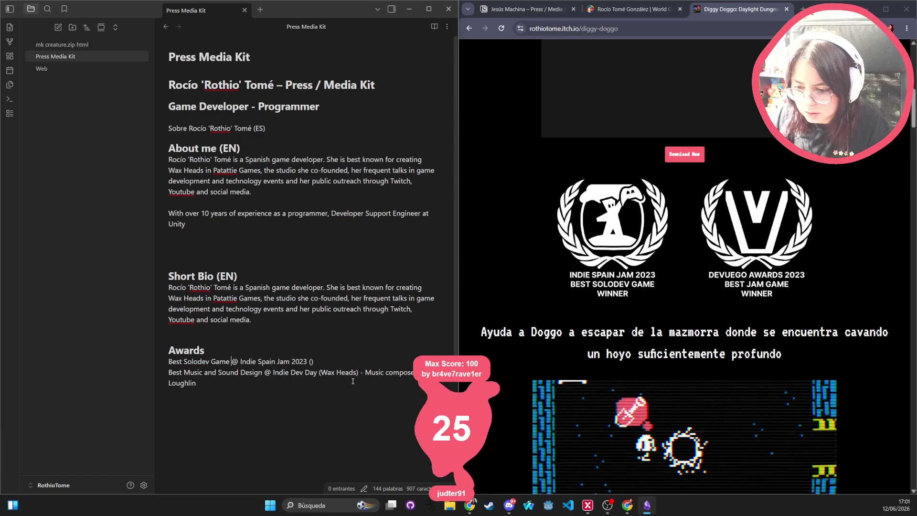
{"action": "type", "text": "WINNER"}
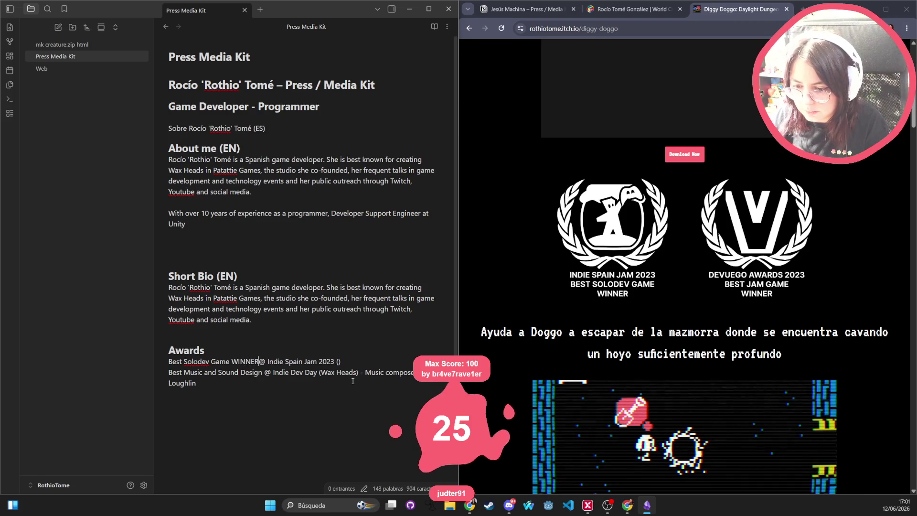
{"action": "type", "text": "-"}
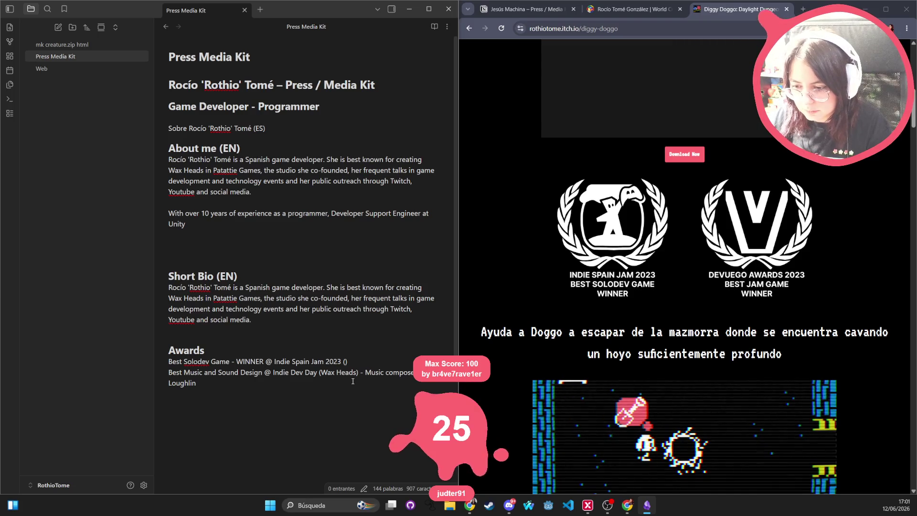
{"action": "left_click", "coordinate": [346, 362]}
Step: Fill the parentheses with 'Diggy Doggo Daylight Dungeon' and add a 'Best Jam Game - WINNER' line below
{"action": "type", "text": "Diggy Doggo Daylight Dungeon"}
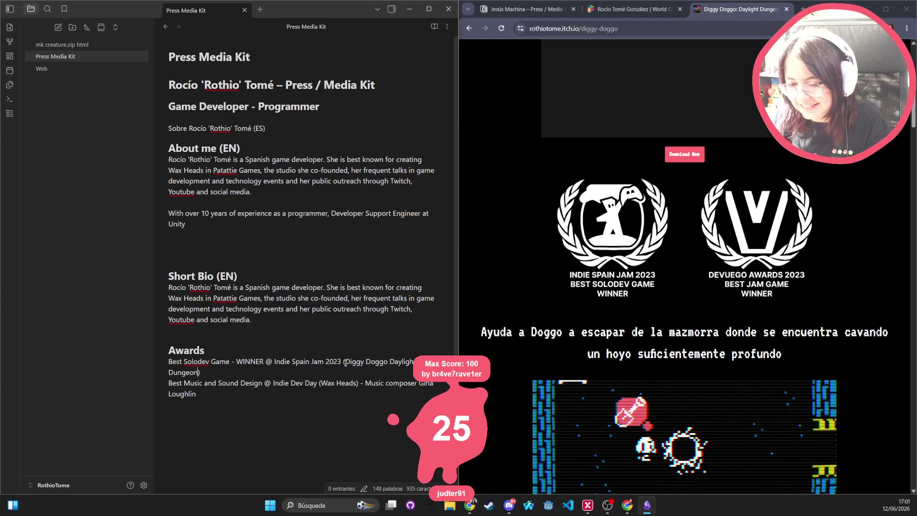
{"action": "key", "text": "Return"}
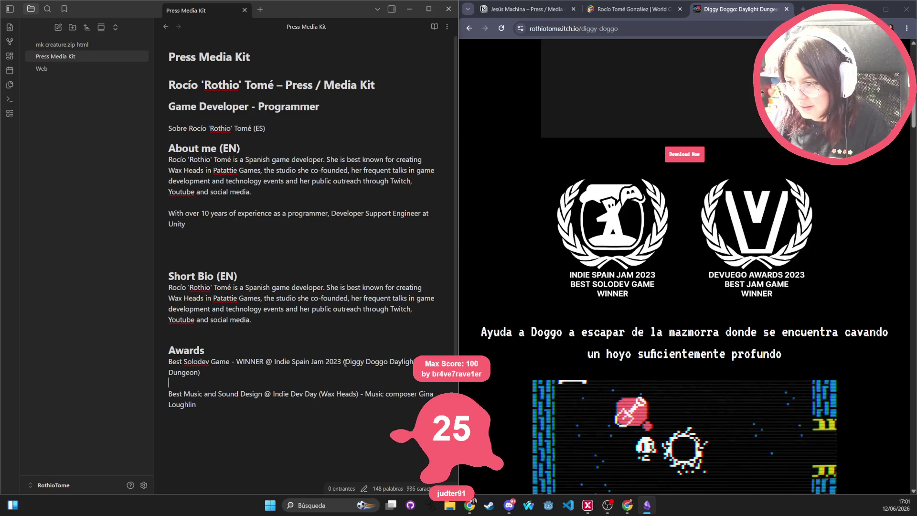
{"action": "type", "text": "B"}
{"action": "key", "text": "BackSpace"}
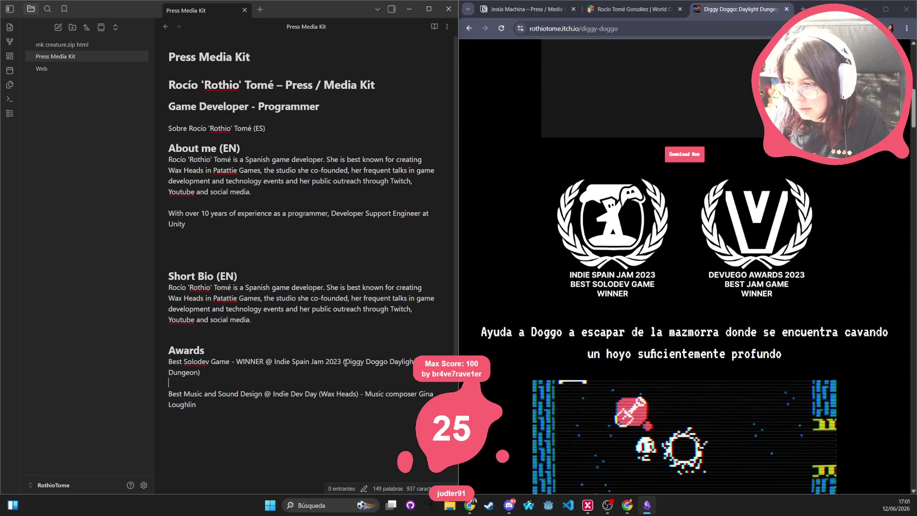
{"action": "type", "text": "Best "}
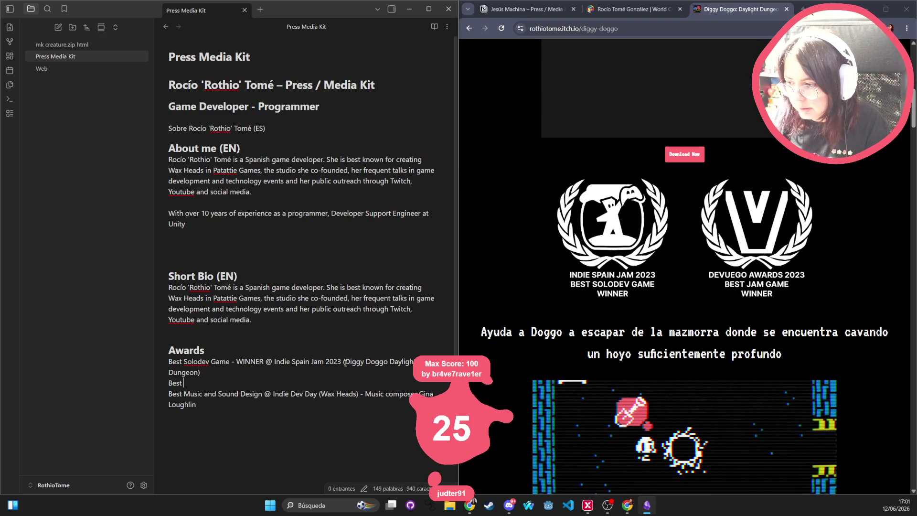
{"action": "type", "text": "Jam Game"}
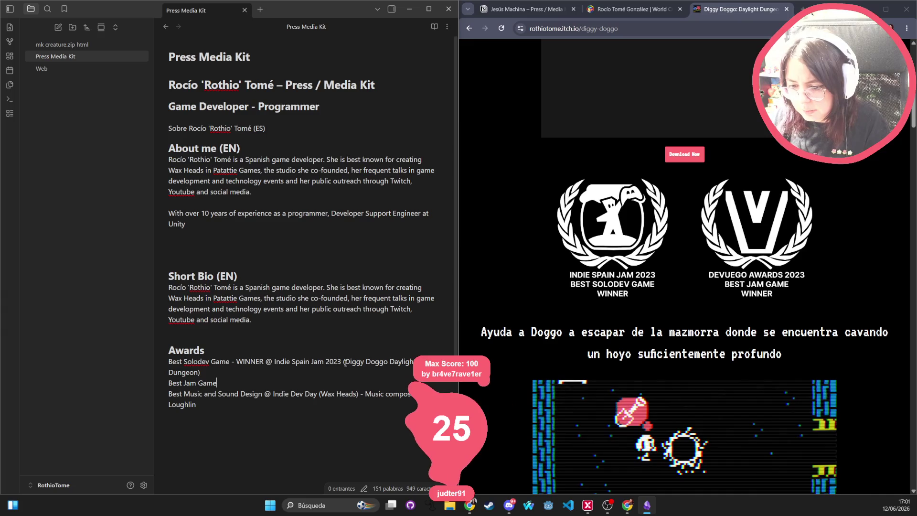
{"action": "type", "text": " - WINNER #"}
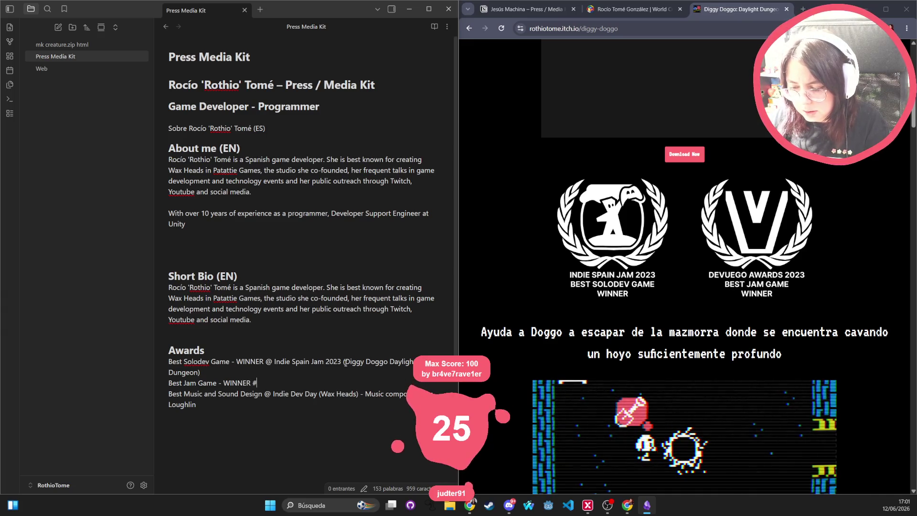
{"action": "key", "text": "BackSpace"}
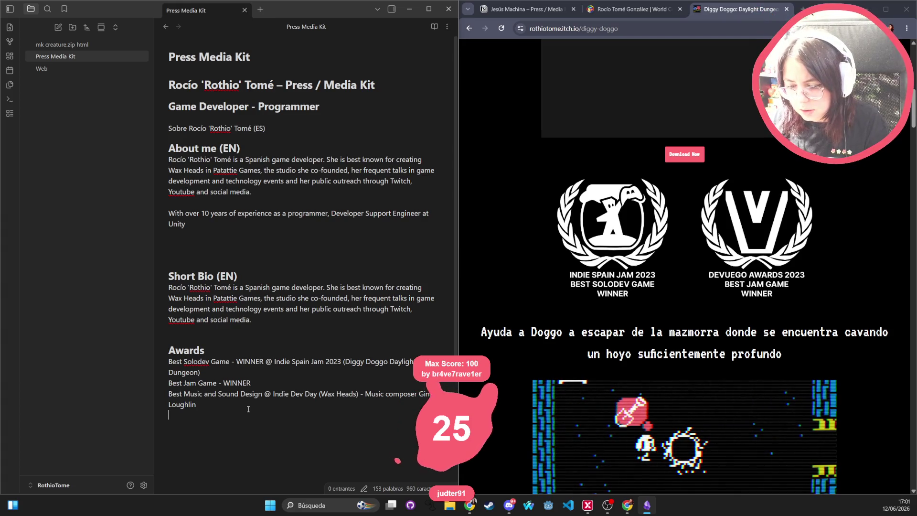
Step: Start a 'Best Game @' line under the jam award, then partly erase it
{"action": "key", "text": "Return"}
{"action": "type", "text": "Best"}
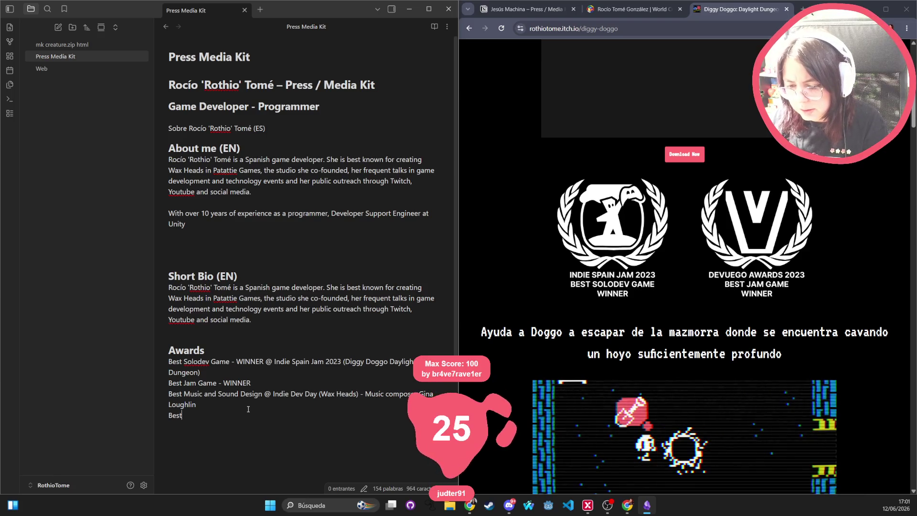
{"action": "type", "text": " Game @"}
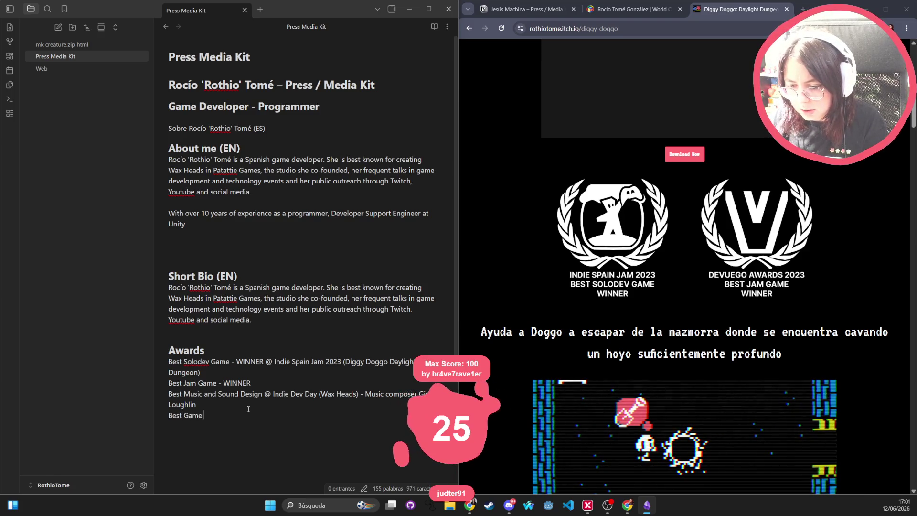
{"action": "key", "text": "BackSpace"}
{"action": "key", "text": "BackSpace"}
{"action": "key", "text": "BackSpace"}
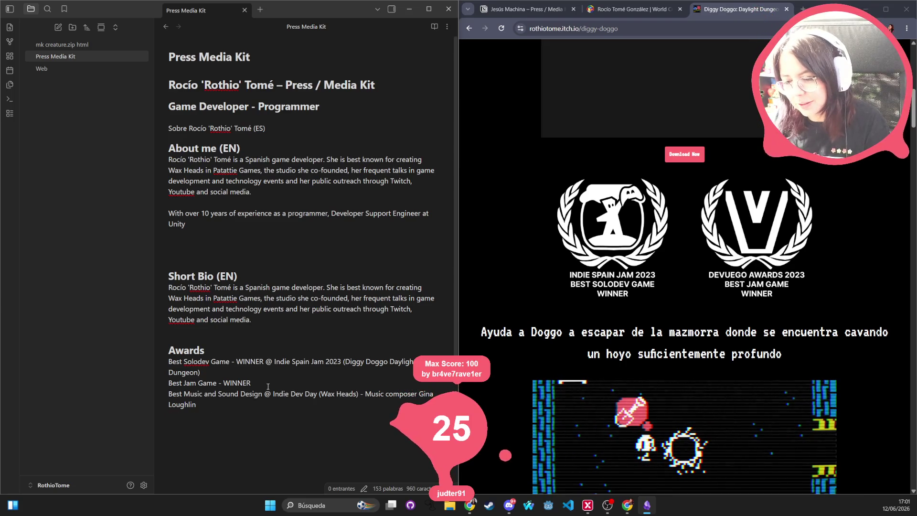
Step: Append '@' to the 'Best Jam Game - WINNER' line and select the entire note text
{"action": "type", "text": "@"}
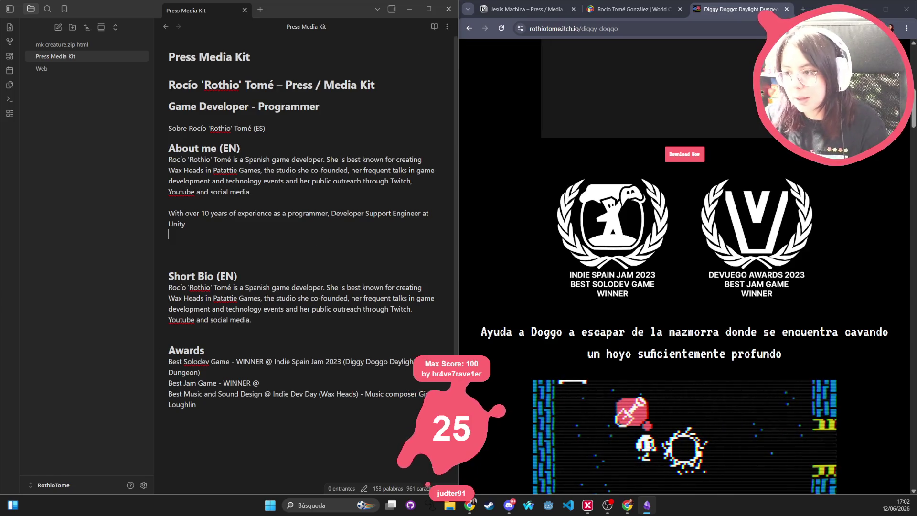
{"action": "left_click", "coordinate": [509, 505]}
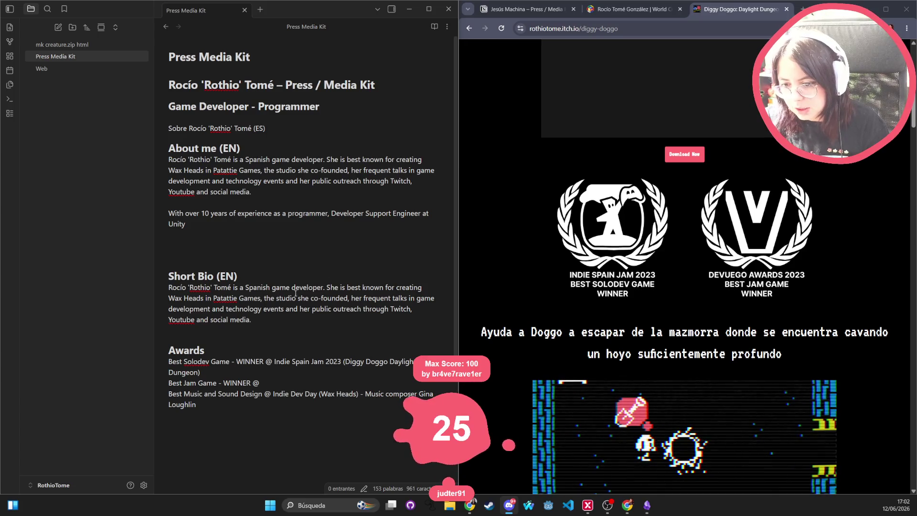
{"action": "left_click", "coordinate": [215, 340]}
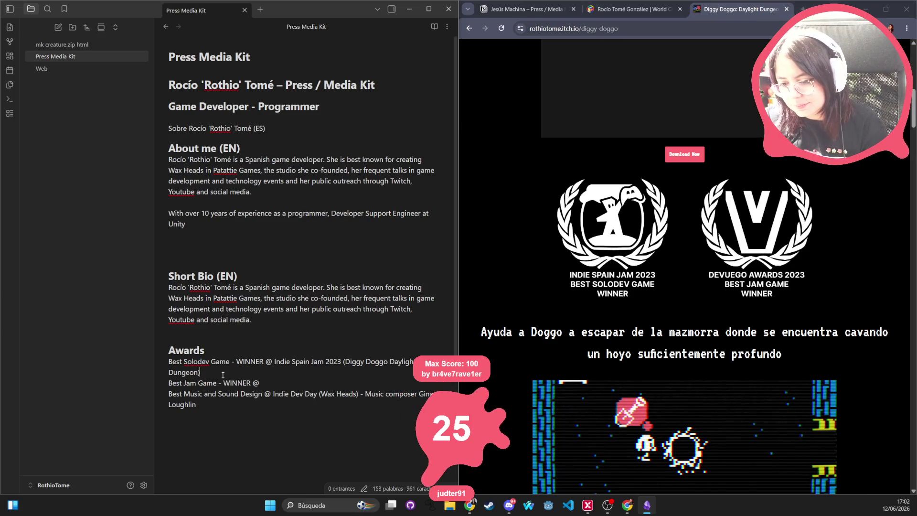
{"action": "mouse_move", "coordinate": [258, 408]}
{"action": "left_mouse_down"}
{"action": "mouse_move", "coordinate": [229, 370]}
{"action": "mouse_move", "coordinate": [169, 88]}
{"action": "left_mouse_up"}
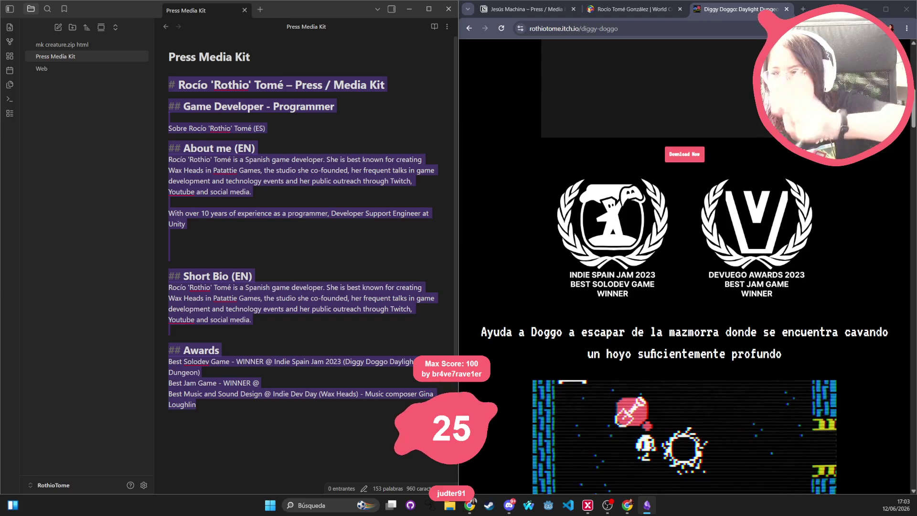
{"action": "key", "text": "alt+Tab"}
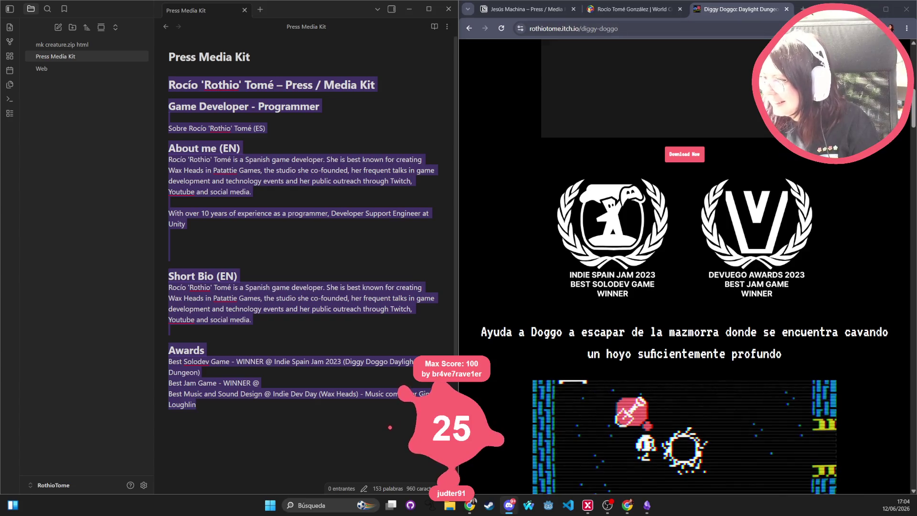
{"action": "left_click", "coordinate": [890, 28]}
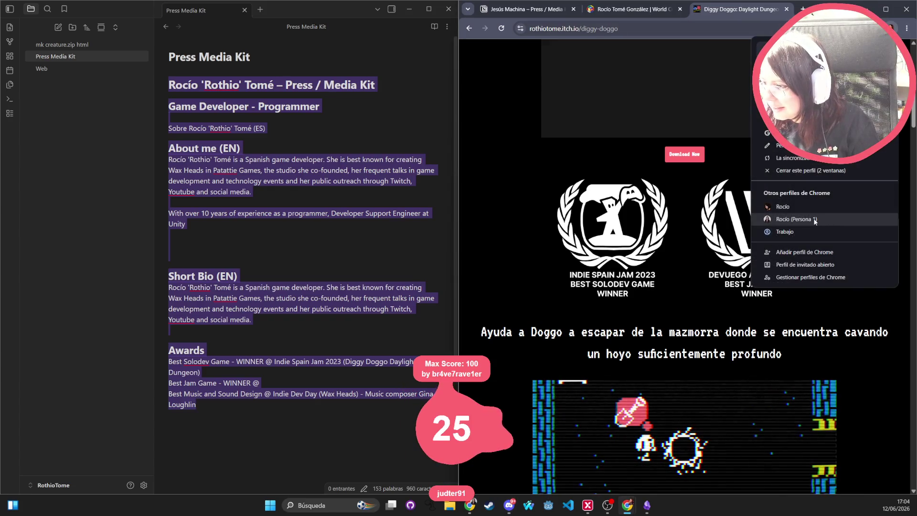
Step: Unmute the launch trailer on the Wax Heads Steam store page
{"action": "key", "text": "Escape"}
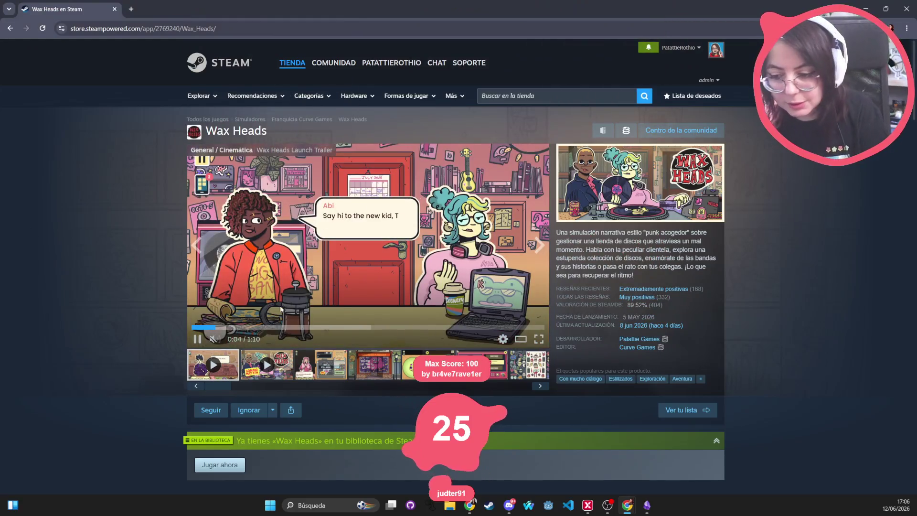
{"action": "left_click", "coordinate": [213, 339]}
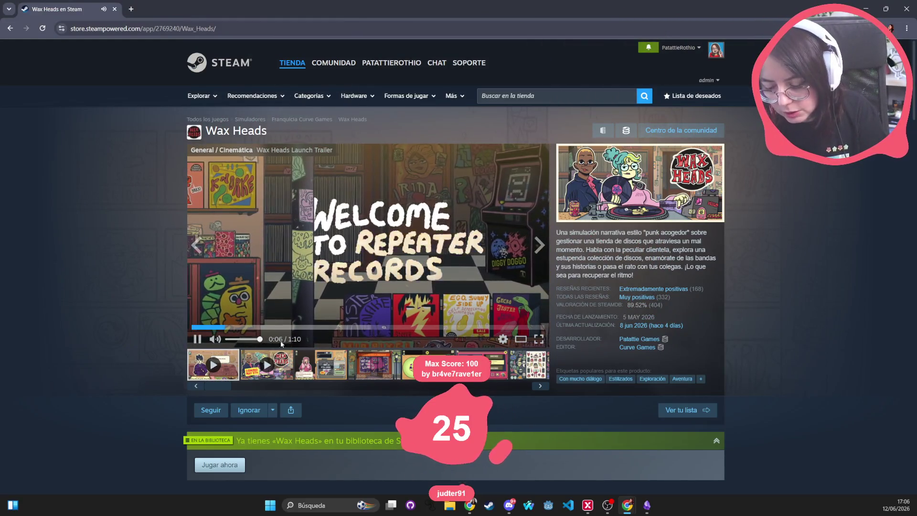